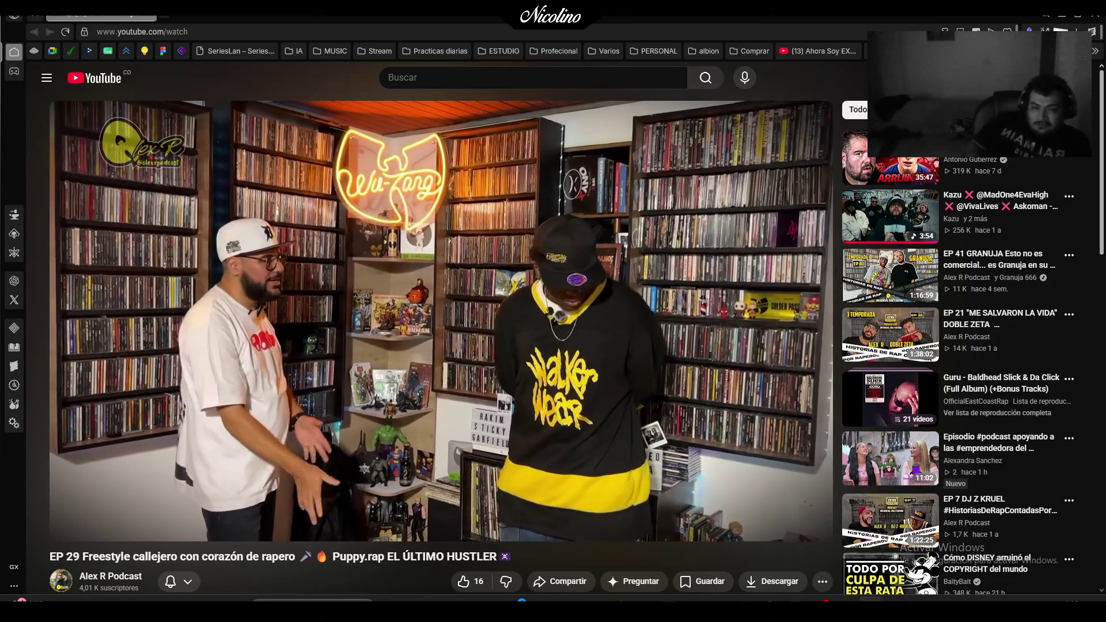
Search 'serpiente de escama negra', open the Serpiente de Escamas Negras album, then return to the podcast.
{"action": "mouse_move", "coordinate": [689, 254]}
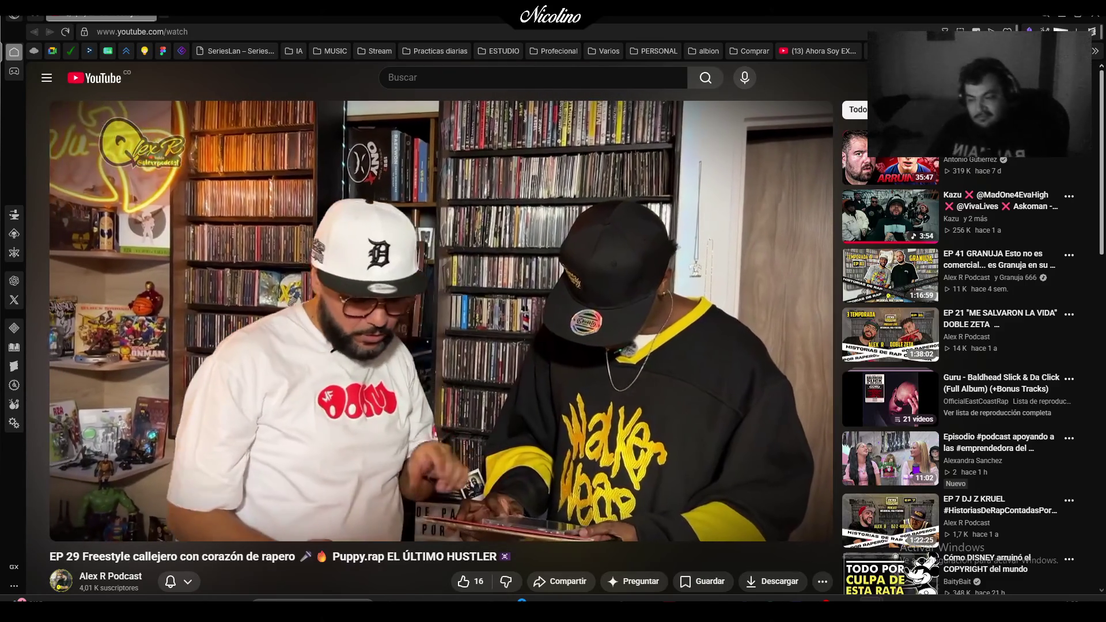
{"action": "left_click", "coordinate": [165, 23]}
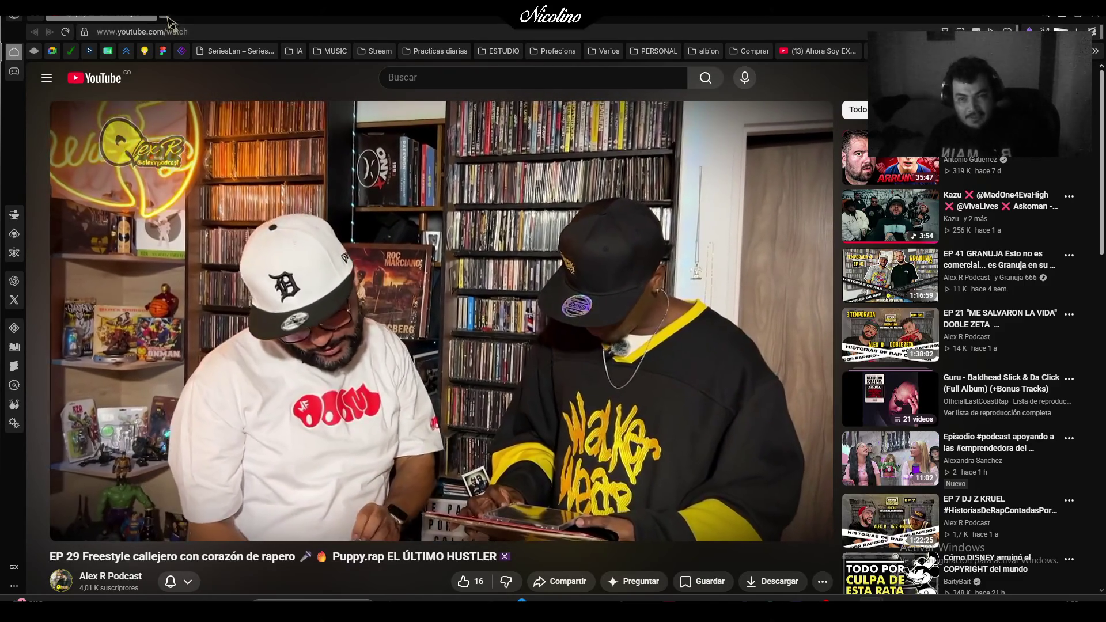
{"action": "type", "text": "serpiente de escama"}
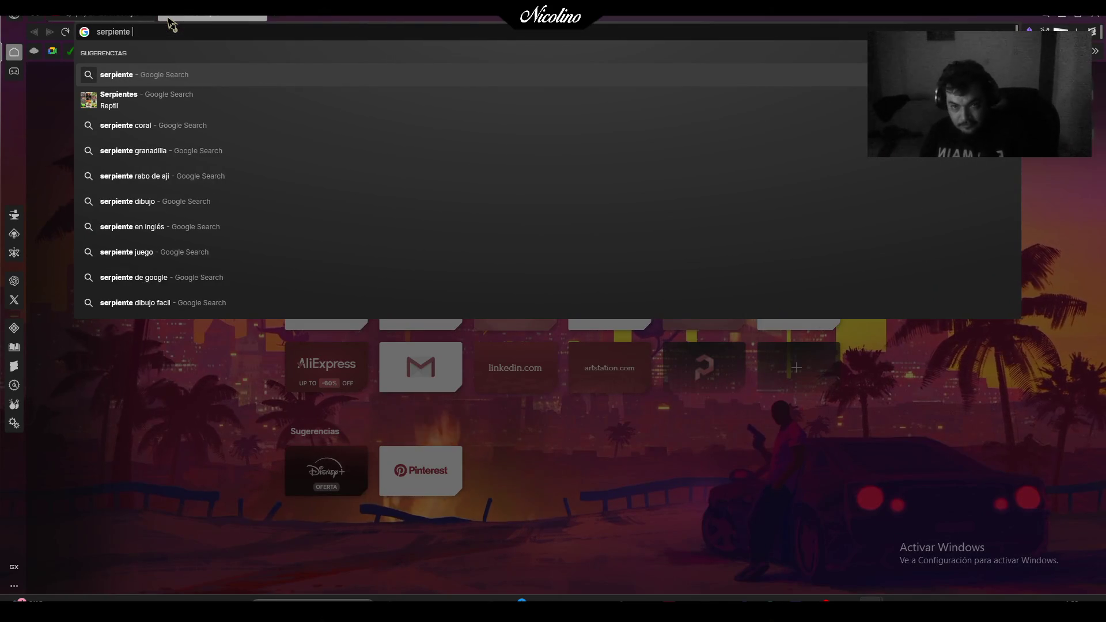
{"action": "type", "text": " negra"}
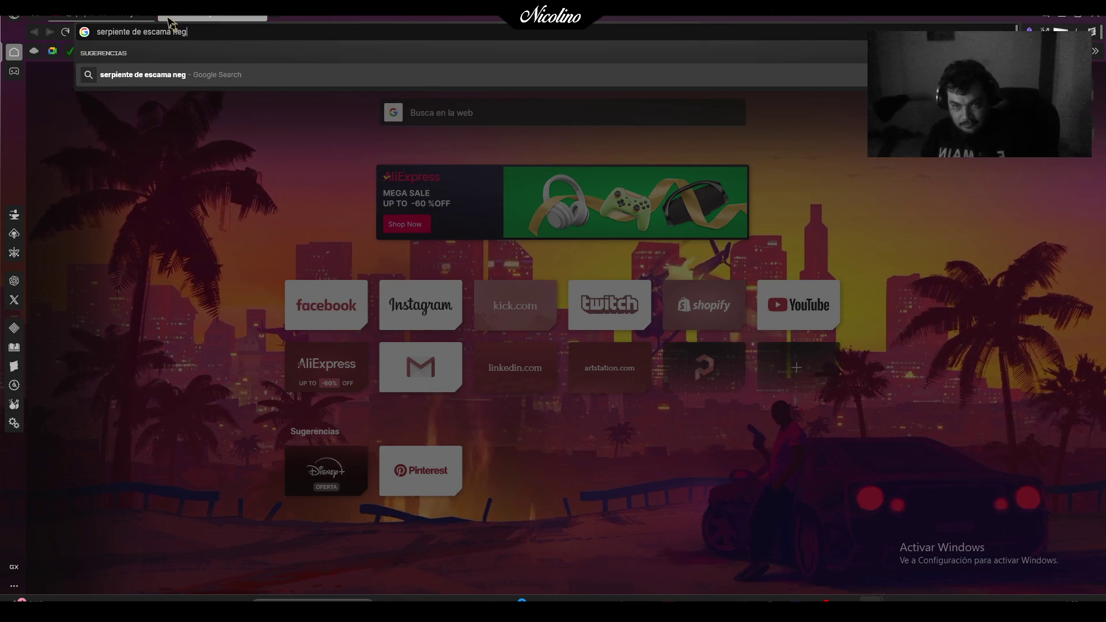
{"action": "key", "text": "Return"}
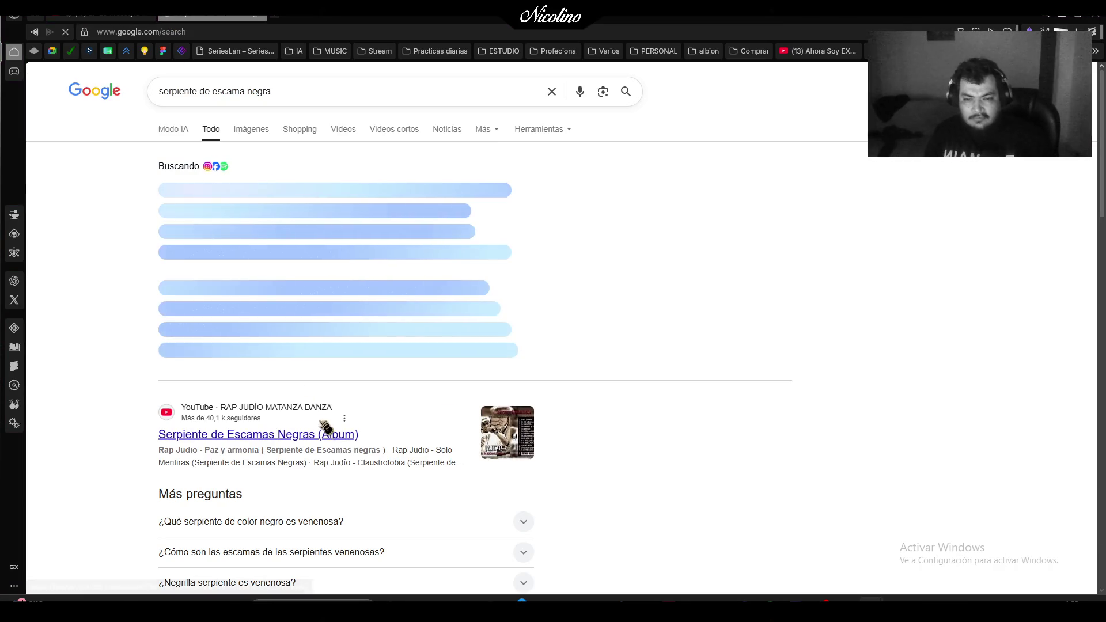
{"action": "left_click", "coordinate": [332, 435]}
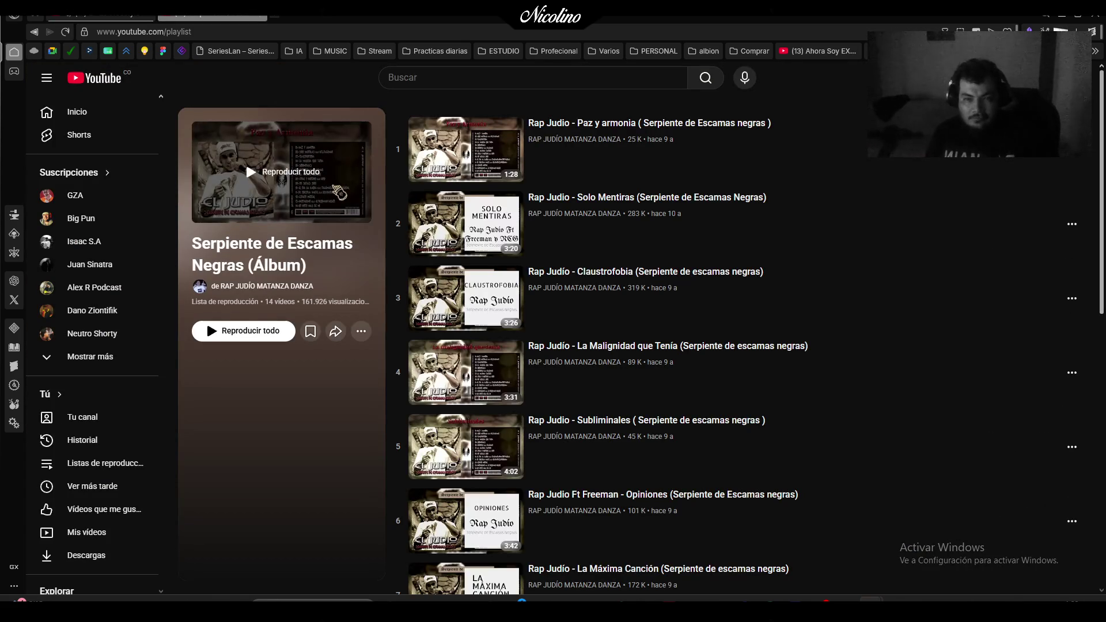
{"action": "key", "text": "alt+Left"}
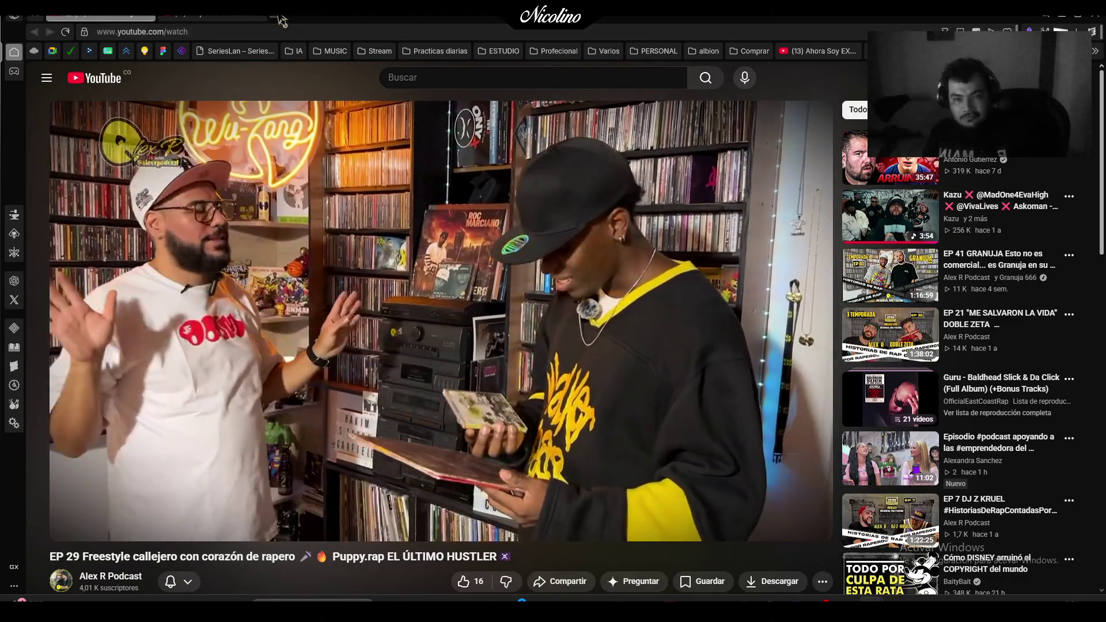
Search 'cali rap cartel', open and pause the Cali Rap Cartel 2010 video, then return to the podcast.
{"action": "left_click", "coordinate": [277, 17]}
{"action": "type", "text": "cali ra"}
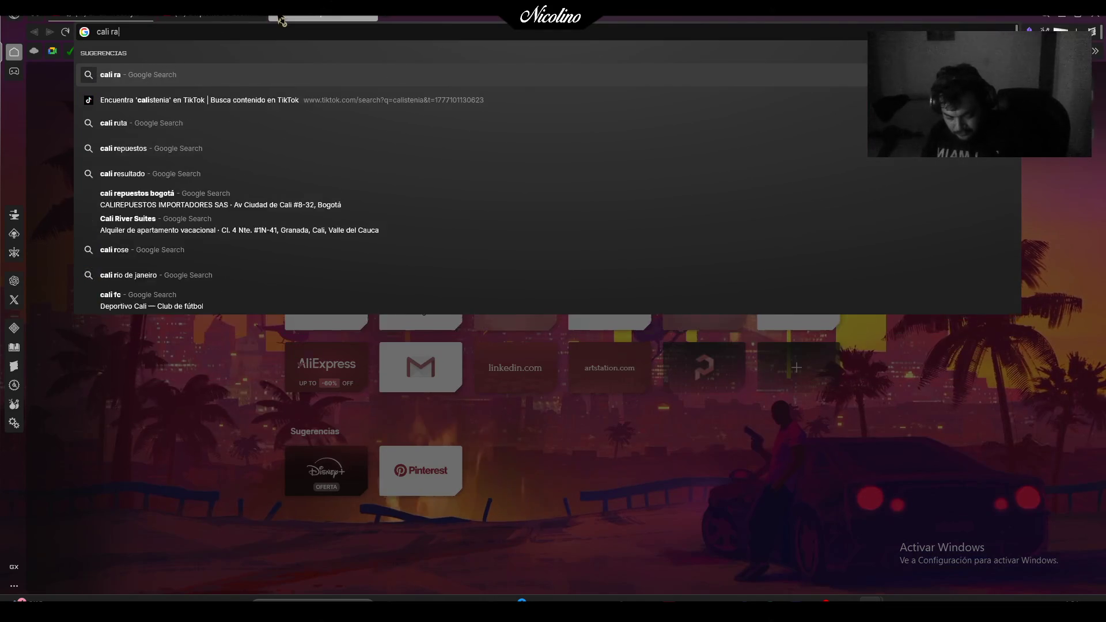
{"action": "type", "text": "p cartel"}
{"action": "key", "text": "Return"}
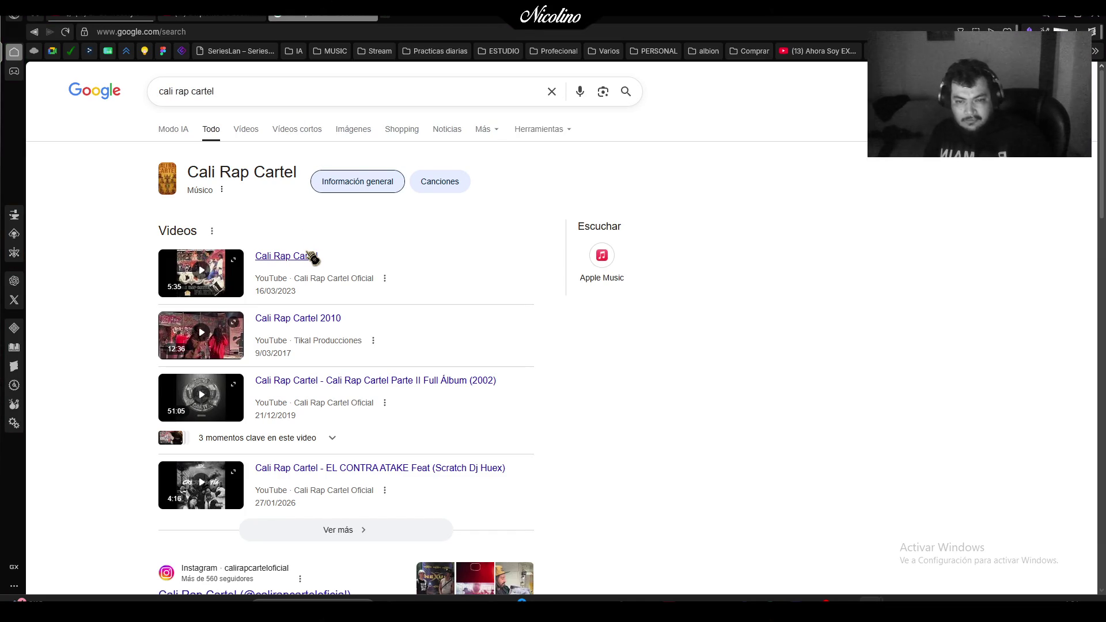
{"action": "left_click", "coordinate": [338, 320]}
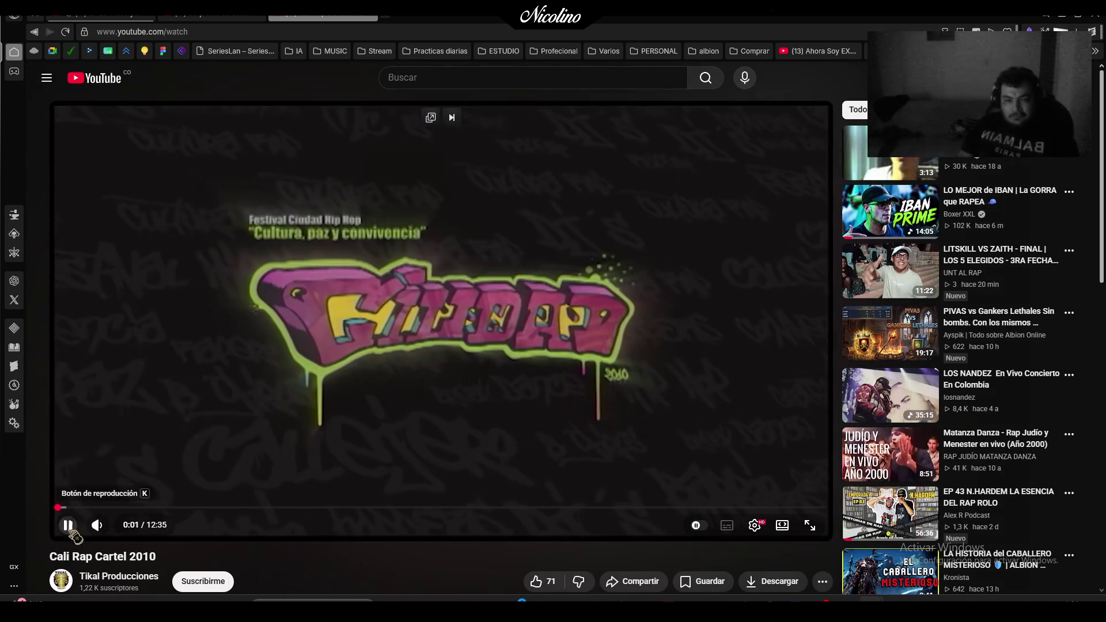
{"action": "left_click", "coordinate": [68, 525]}
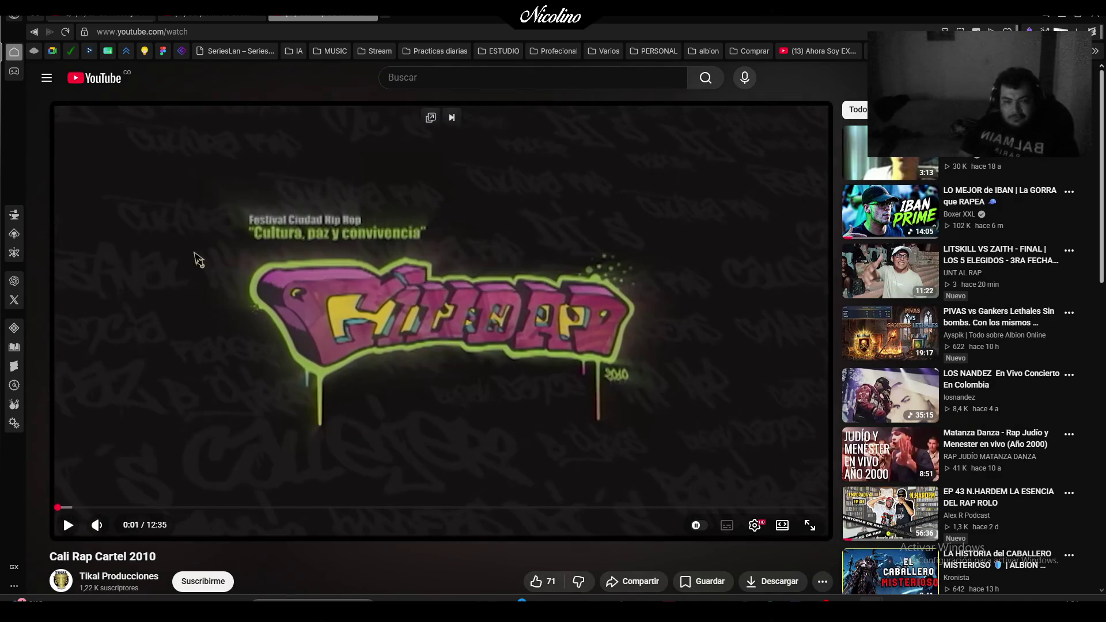
{"action": "scroll", "coordinate": [190, 75], "scroll_direction": "down", "scroll_amount": 3}
{"action": "key", "text": "shift+n"}
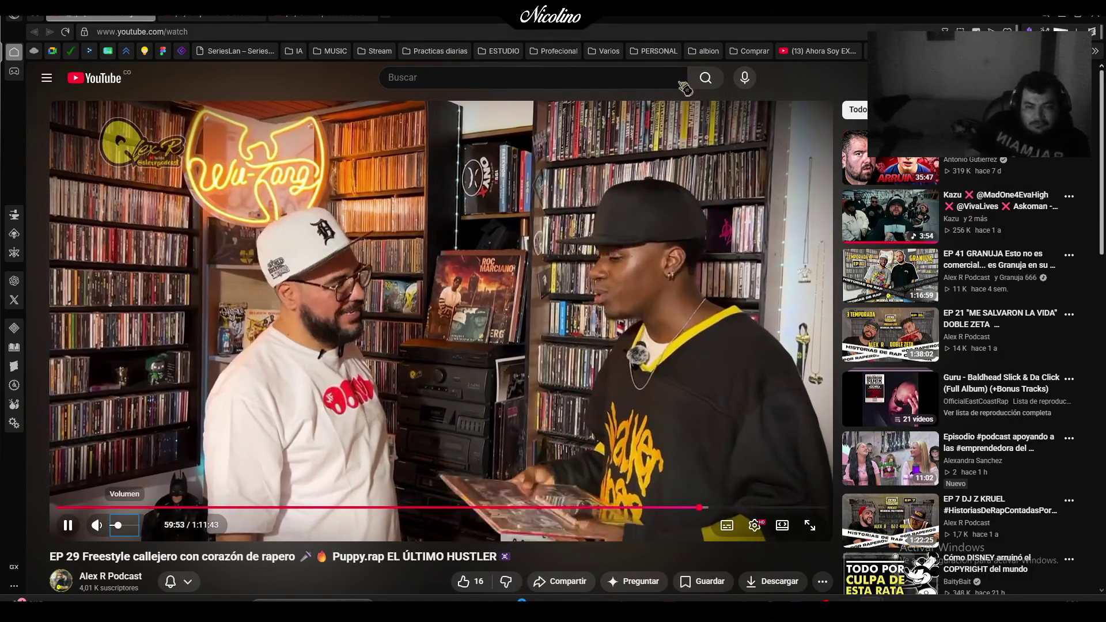
Rewind the playing podcast episode by twenty seconds.
{"action": "left_click", "coordinate": [455, 239]}
{"action": "left_click", "coordinate": [455, 239]}
{"action": "key", "text": "j"}
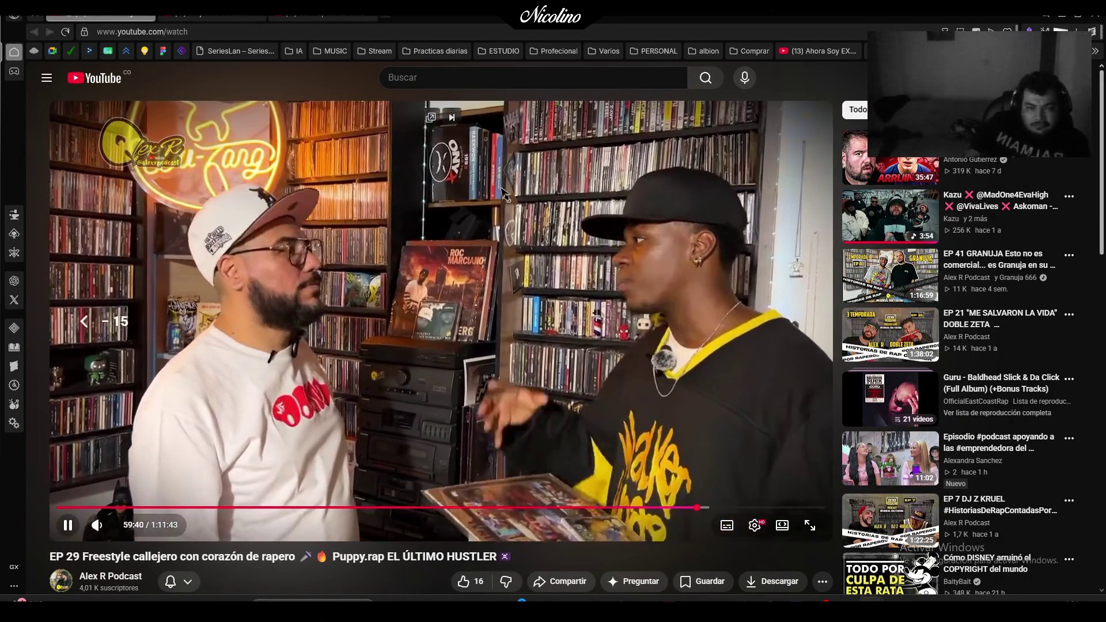
{"action": "key", "text": "j"}
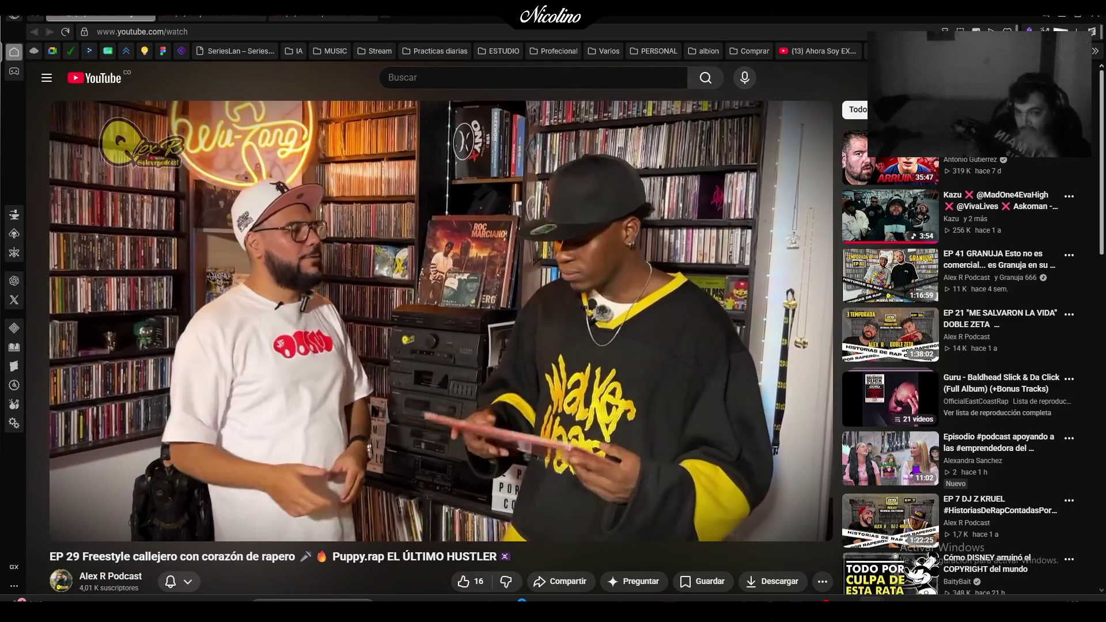
Lower the system volume to 74, pause the podcast, and start a new browser tab.
{"action": "key", "text": "XF86AudioLowerVolume"}
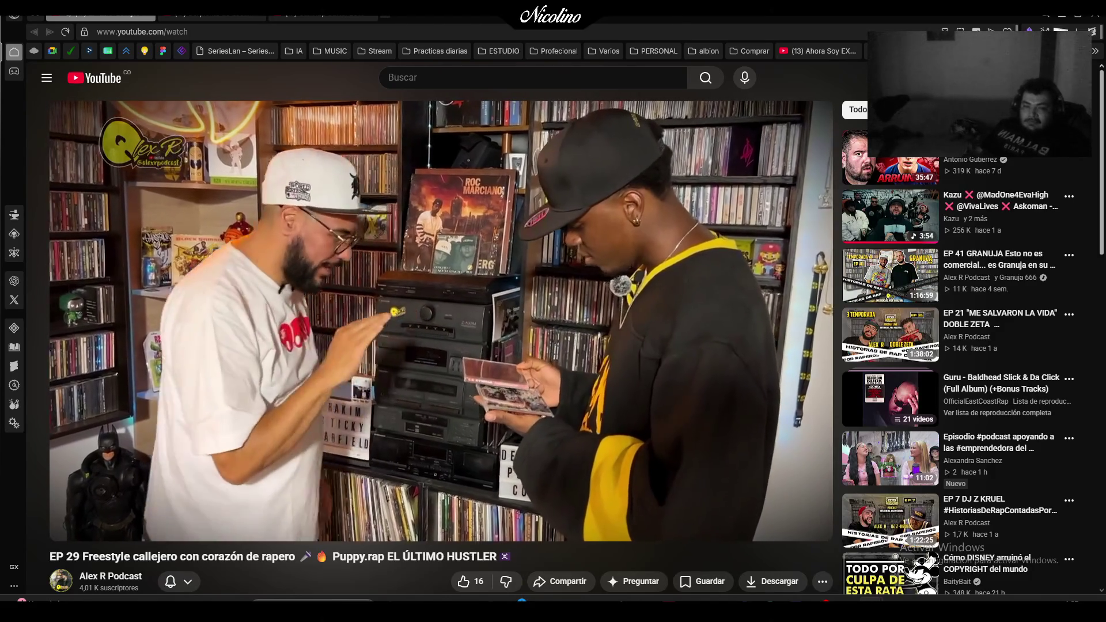
{"action": "mouse_move", "coordinate": [430, 390]}
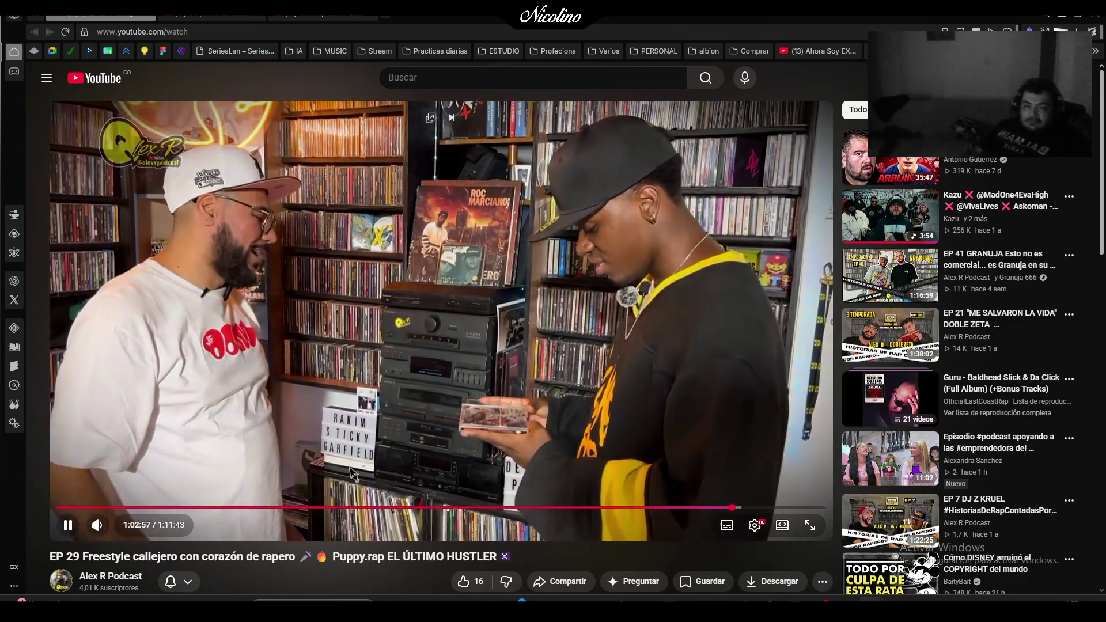
{"action": "left_click", "coordinate": [429, 391]}
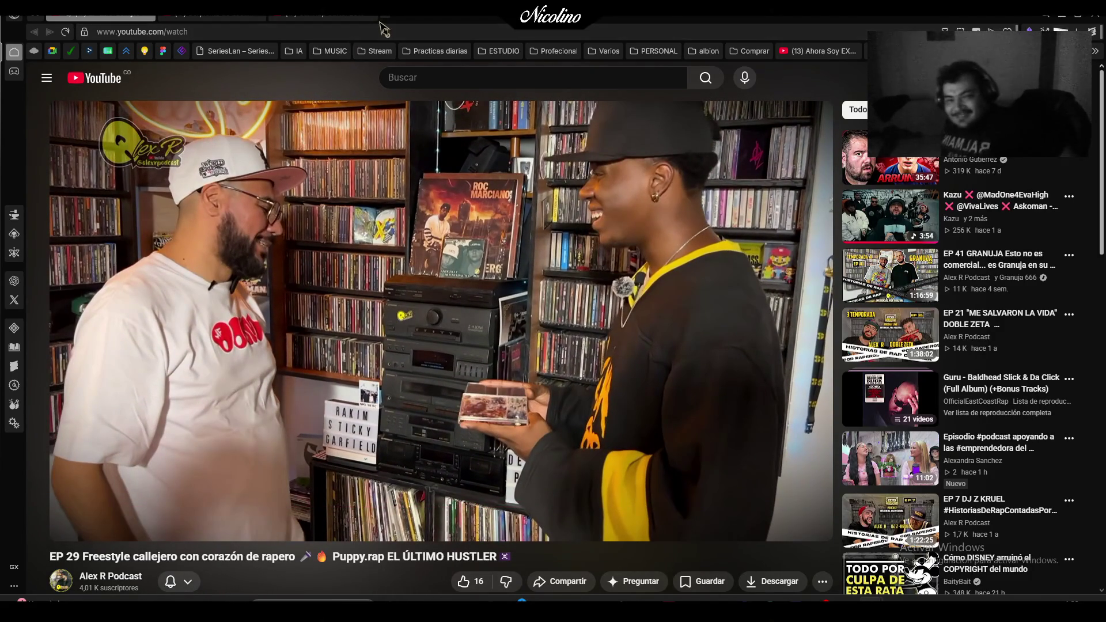
{"action": "left_click", "coordinate": [384, 15]}
Search 'la etnia criminologia' and open the La Etnnia (Criminología 1999) YouTube video.
{"action": "type", "text": "la e"}
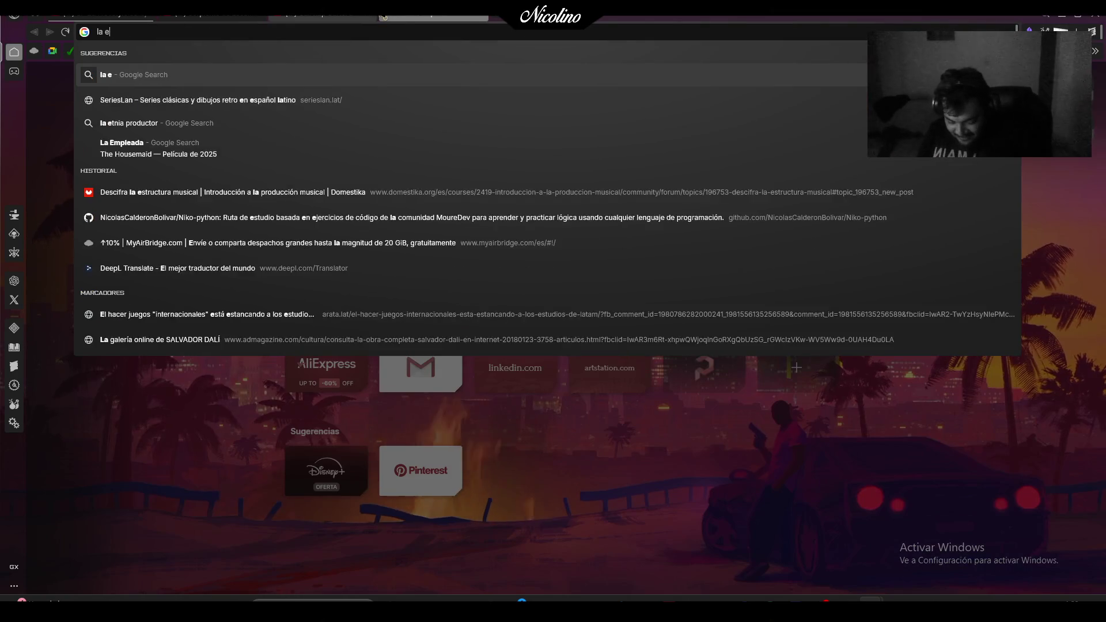
{"action": "type", "text": "tnia crimino"}
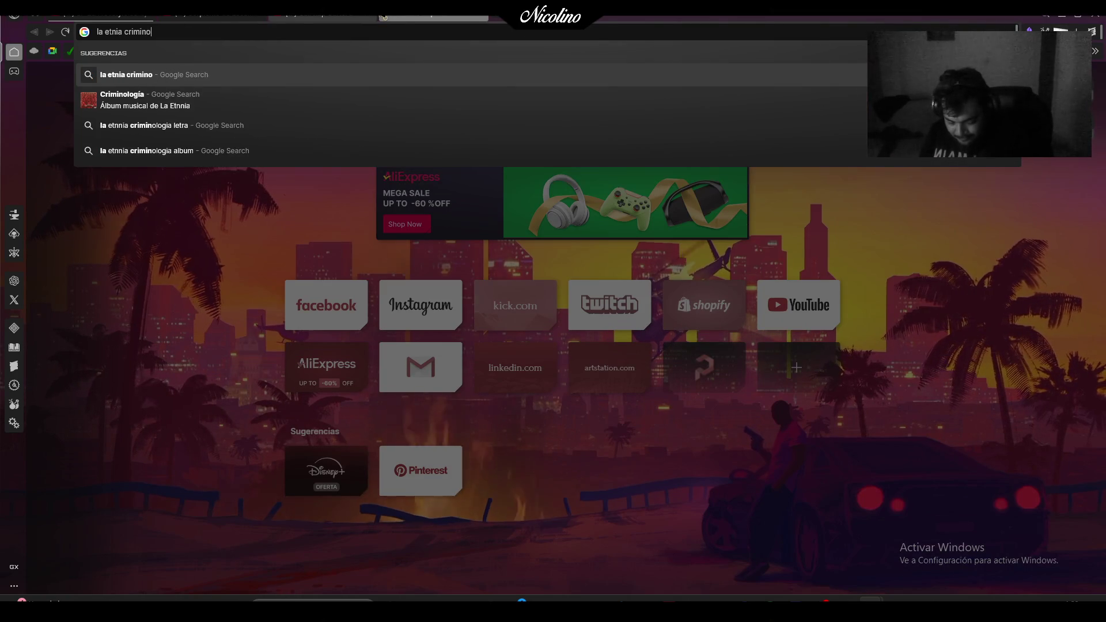
{"action": "type", "text": "logia"}
{"action": "key", "text": "Return"}
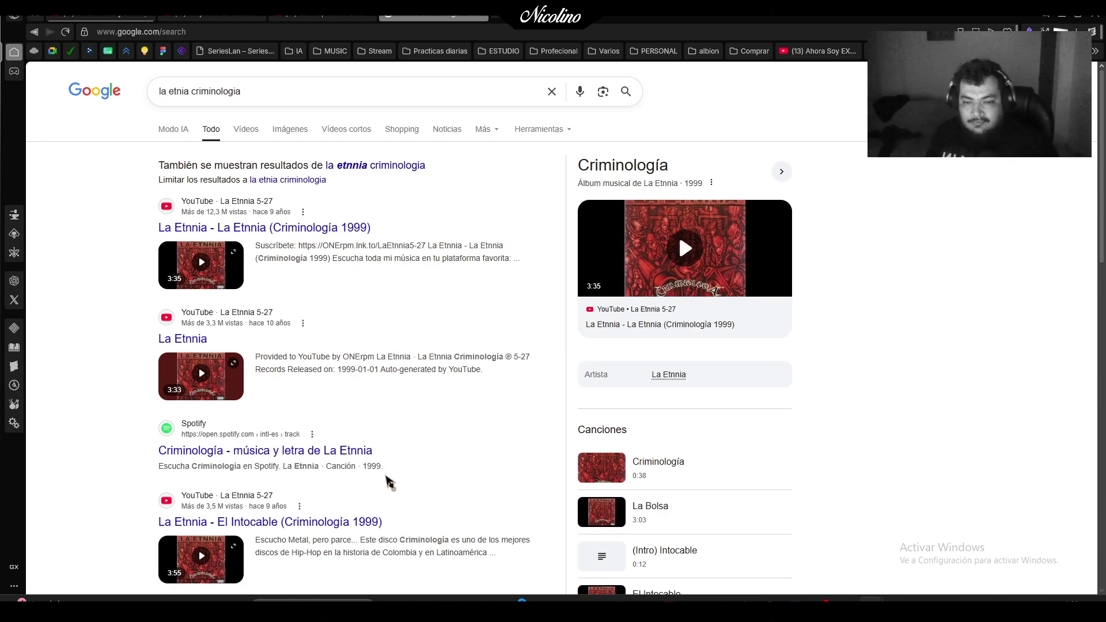
{"action": "scroll", "coordinate": [416, 442], "scroll_direction": "down", "scroll_amount": 1}
{"action": "scroll", "coordinate": [416, 443], "scroll_direction": "down", "scroll_amount": 4}
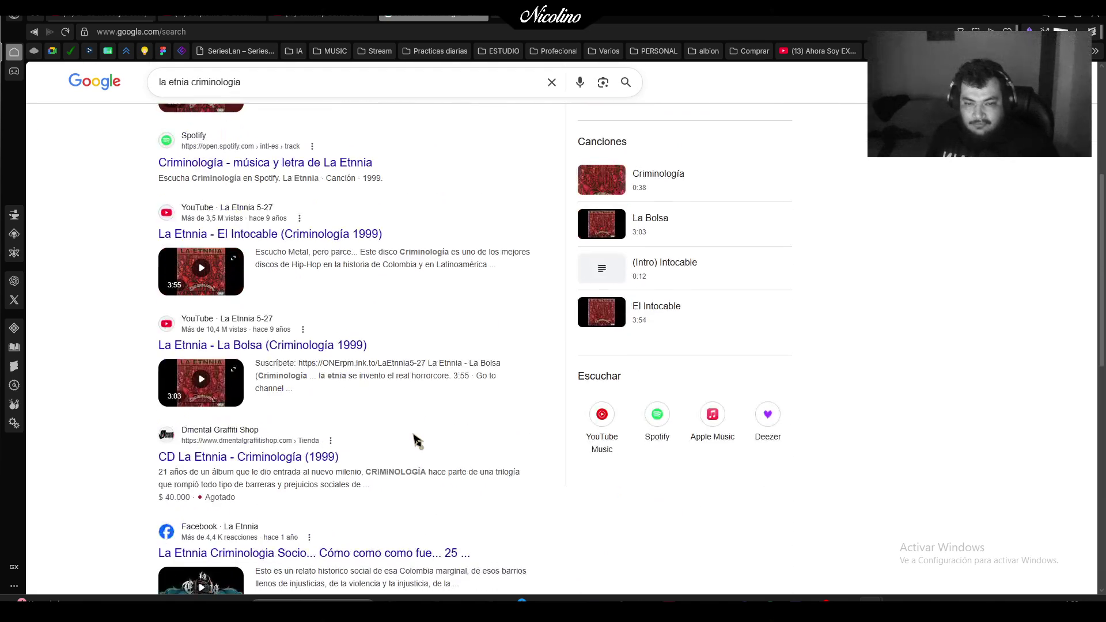
{"action": "scroll", "coordinate": [300, 351], "scroll_direction": "up", "scroll_amount": 5}
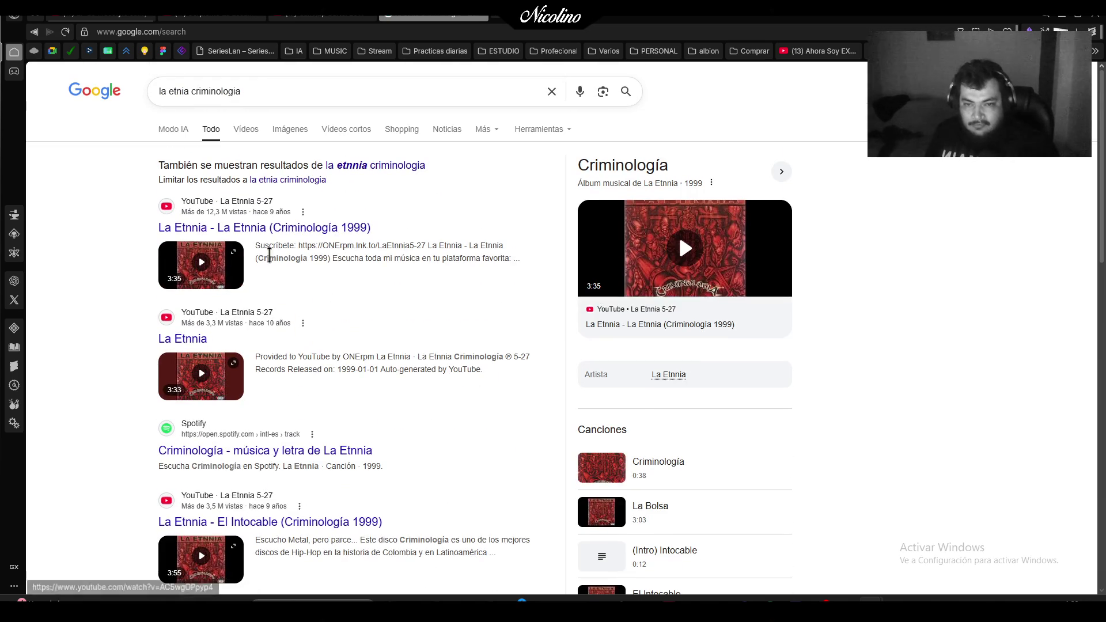
{"action": "left_click", "coordinate": [267, 231]}
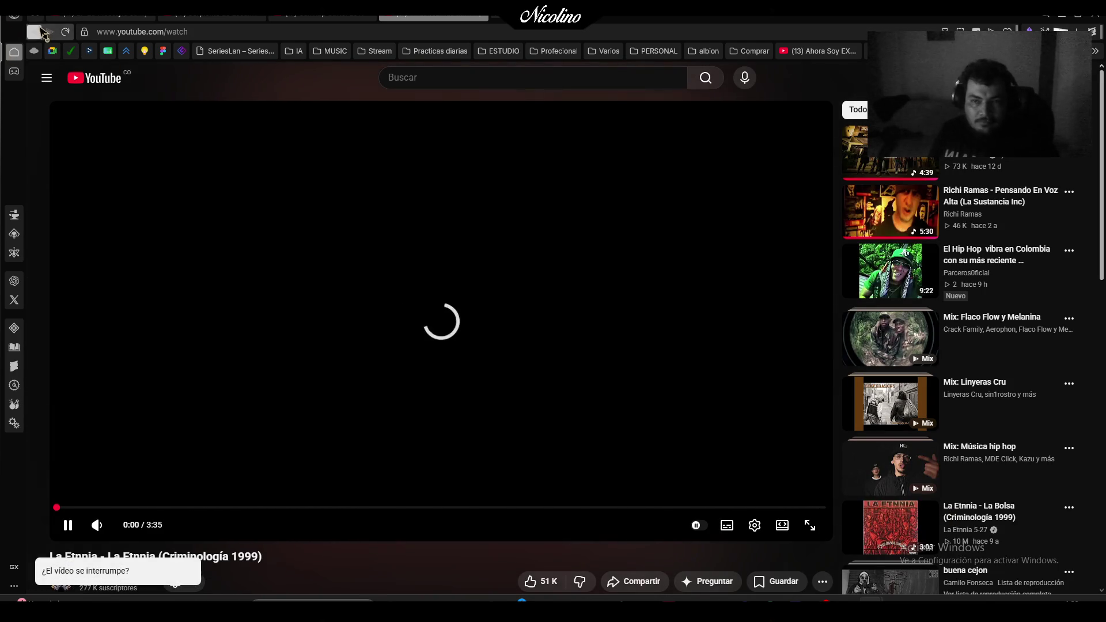
From the La Etnnia video, reach the La Etnnia 5-27 playlists and background-open Real (2004).
{"action": "left_click", "coordinate": [36, 32]}
{"action": "left_click", "coordinate": [296, 228]}
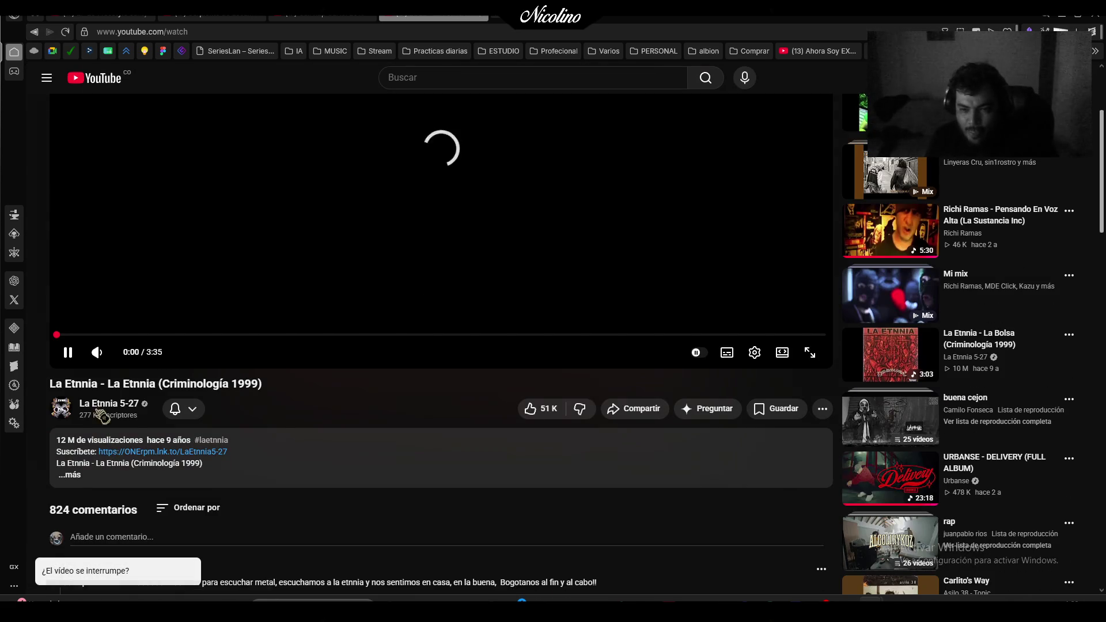
{"action": "left_click", "coordinate": [104, 420]}
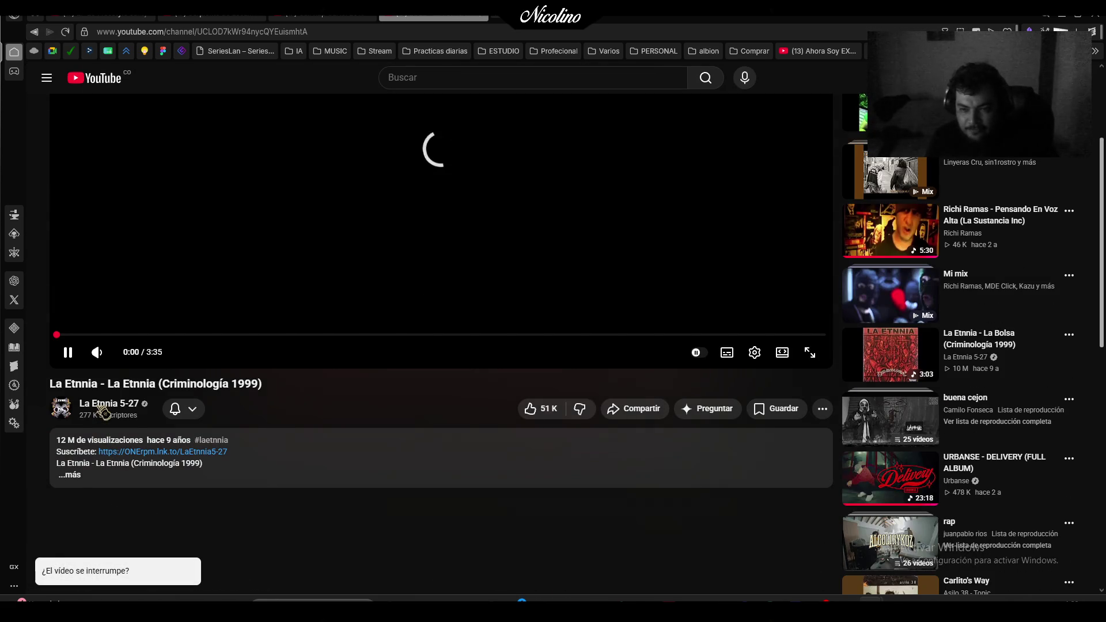
{"action": "left_click", "coordinate": [474, 350]}
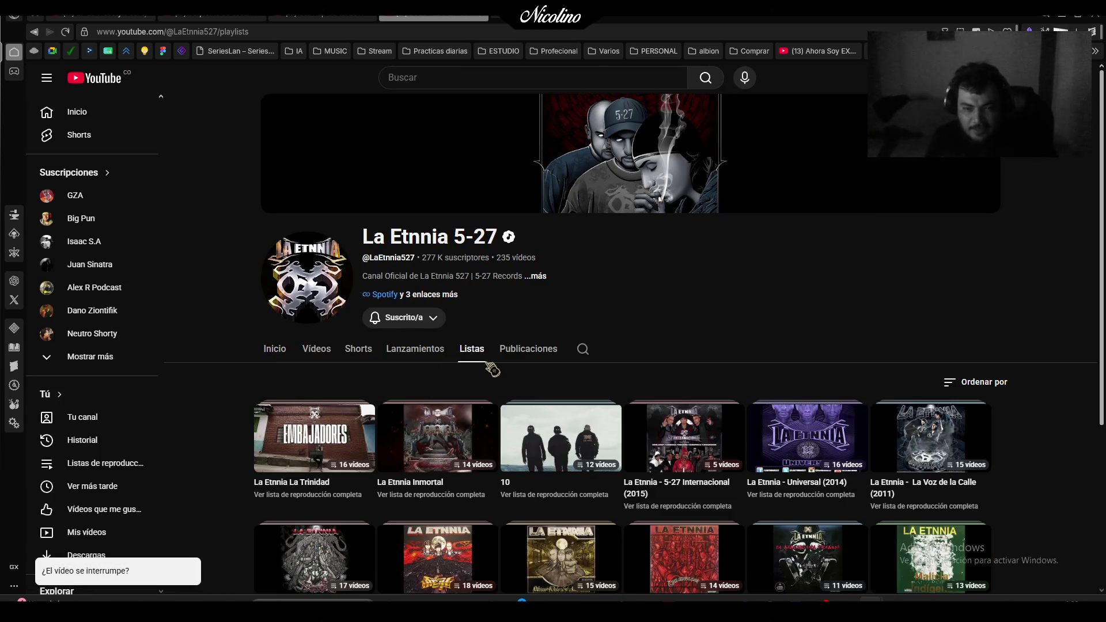
{"action": "scroll", "coordinate": [492, 363], "scroll_direction": "down", "scroll_amount": 4}
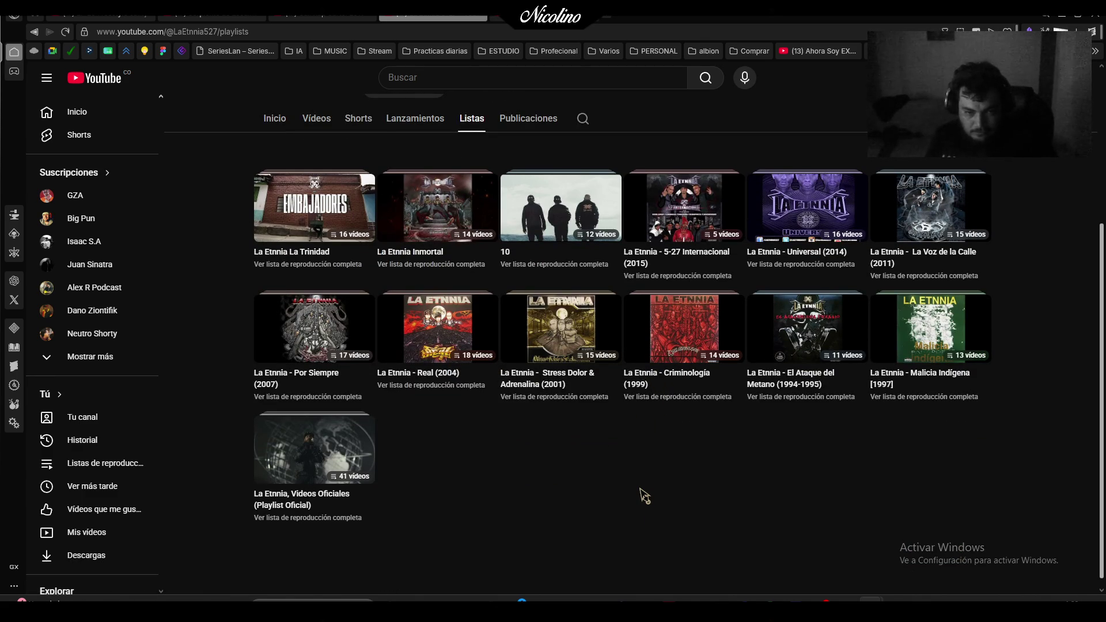
{"action": "middle_click", "coordinate": [401, 375]}
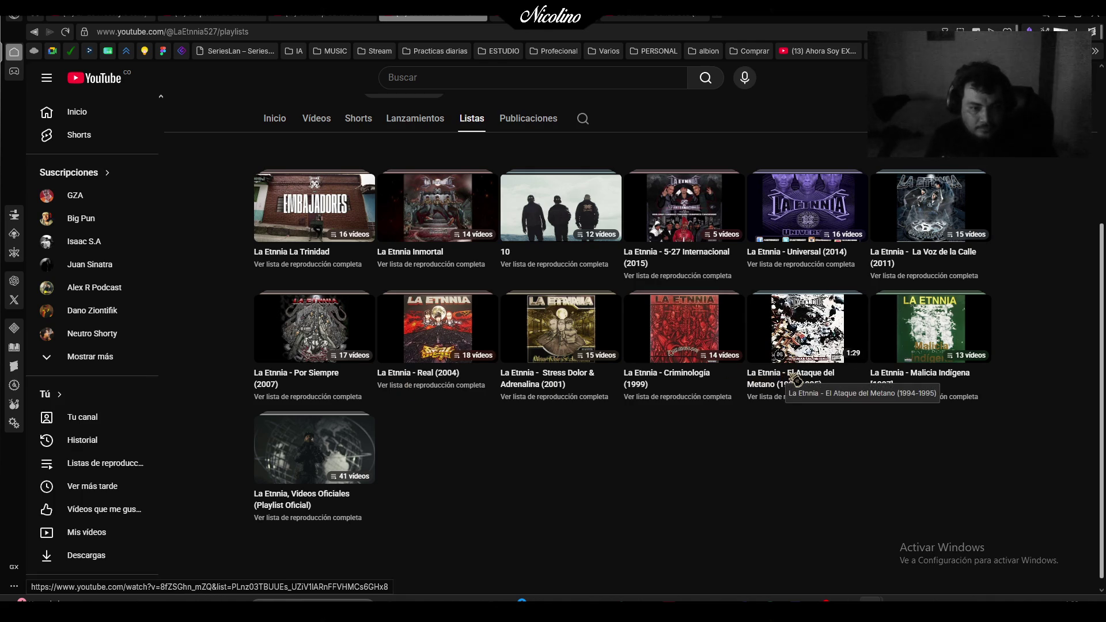
Pause the Criminología and El Ataque del Metano playlist videos across their tabs.
{"action": "left_click", "coordinate": [495, 17]}
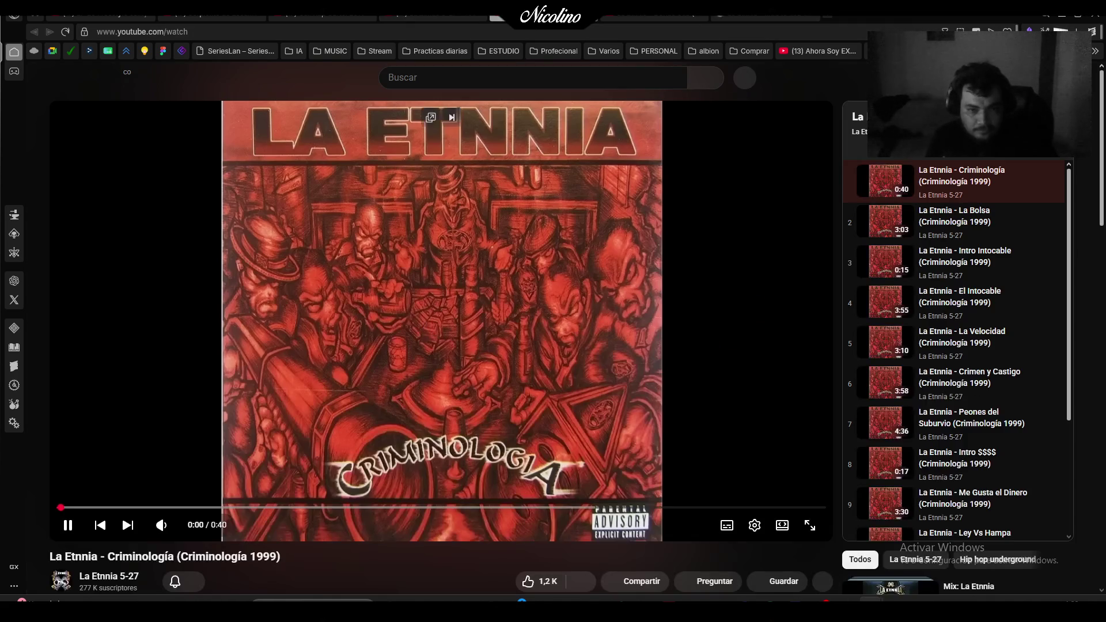
{"action": "left_click", "coordinate": [494, 220]}
{"action": "left_click", "coordinate": [634, 17]}
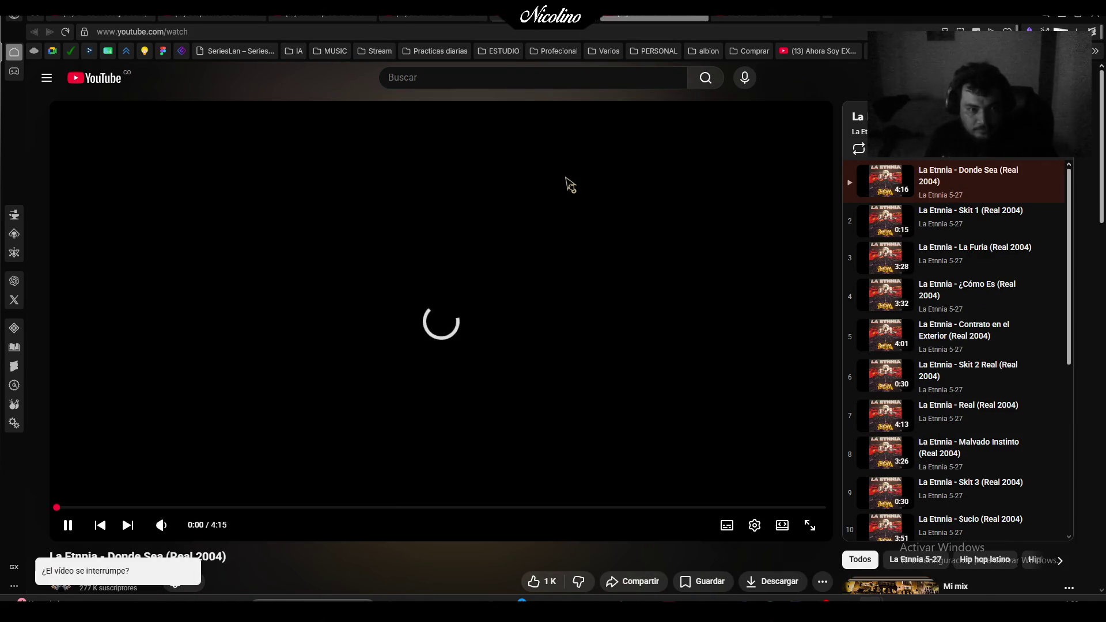
{"action": "left_click", "coordinate": [775, 18]}
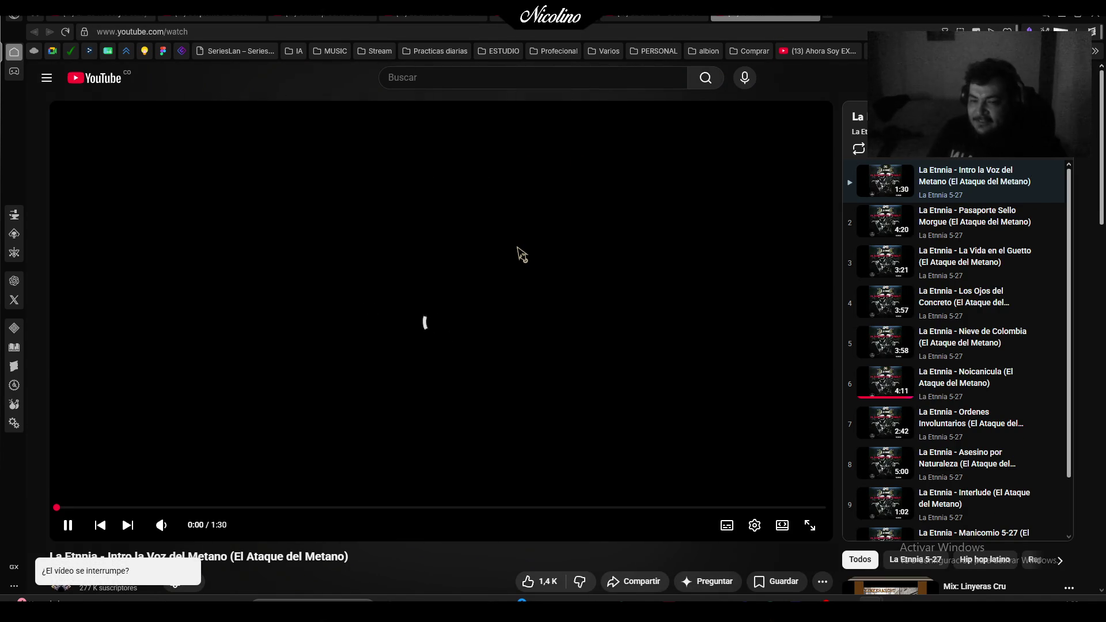
{"action": "left_click", "coordinate": [520, 251]}
{"action": "left_click", "coordinate": [323, 18]}
{"action": "left_click", "coordinate": [157, 19]}
Return to the Alex R Podcast episode, pause it, and start a new search tab.
{"action": "left_click", "coordinate": [153, 18]}
{"action": "left_click", "coordinate": [632, 323]}
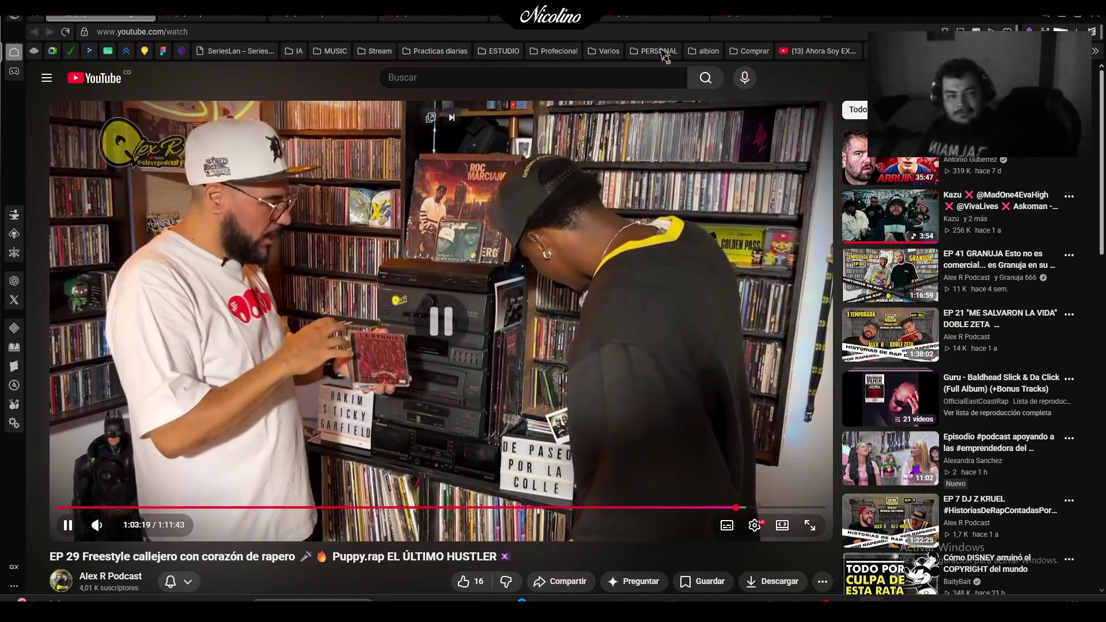
{"action": "key", "text": "space"}
{"action": "left_click", "coordinate": [825, 19]}
Search 'enter th wutang clan' and open the top YouTube video result.
{"action": "type", "text": "enter d"}
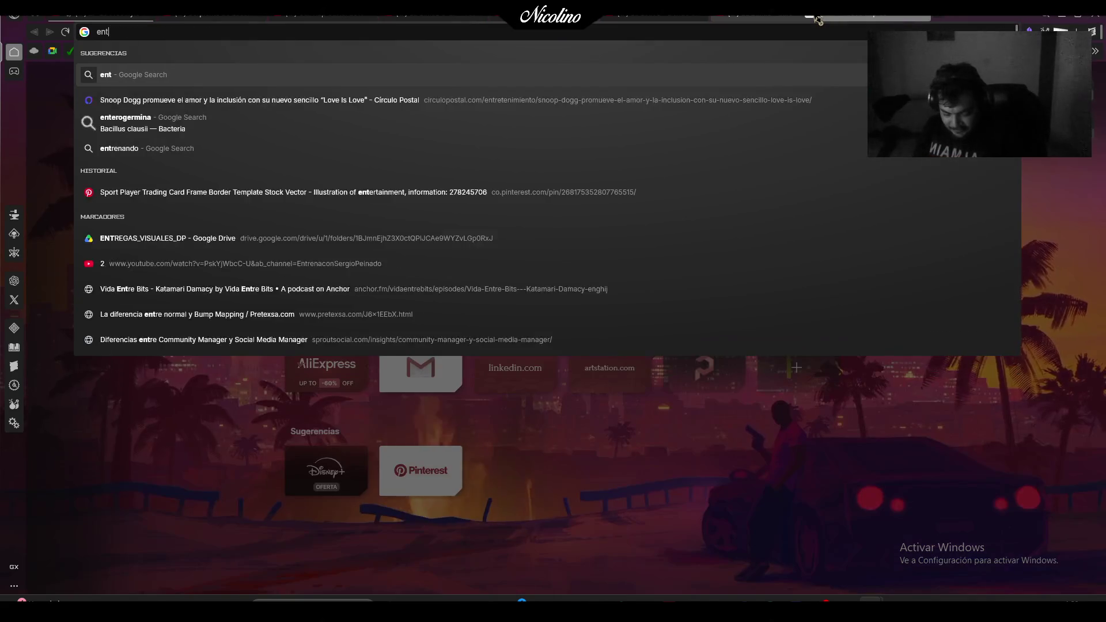
{"action": "key", "text": "BackSpace"}
{"action": "type", "text": "th "}
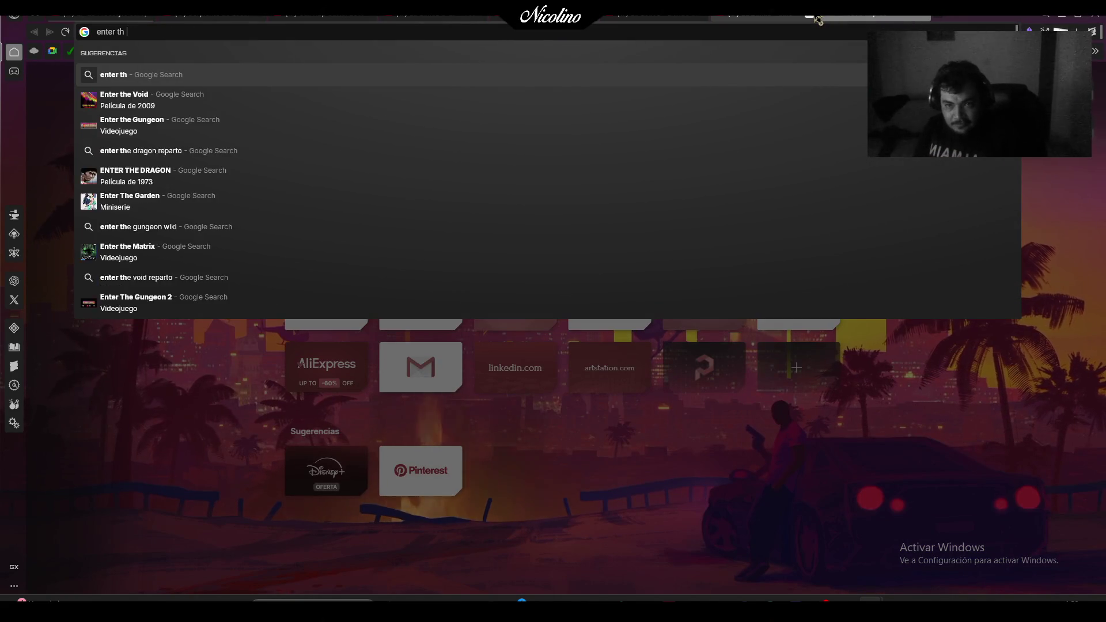
{"action": "type", "text": "wutang clan"}
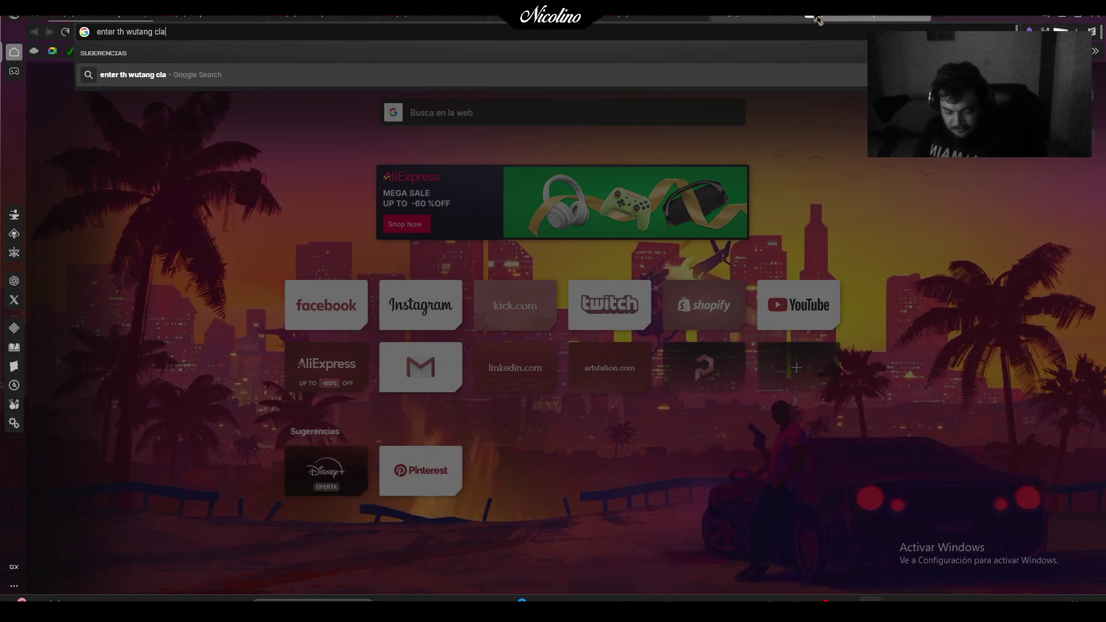
{"action": "key", "text": "Return"}
{"action": "left_click", "coordinate": [339, 229]}
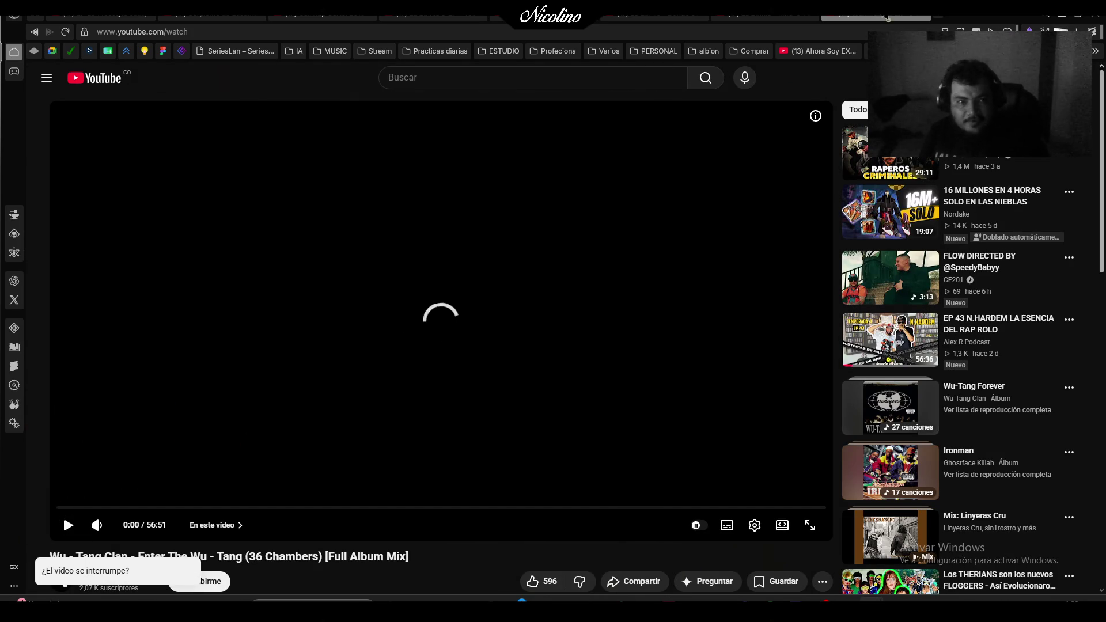
In a new tab, search 'forever wutang clang' and open the Wu-Tang Forever CD1 video.
{"action": "left_click", "coordinate": [933, 18]}
{"action": "type", "text": "forever wut"}
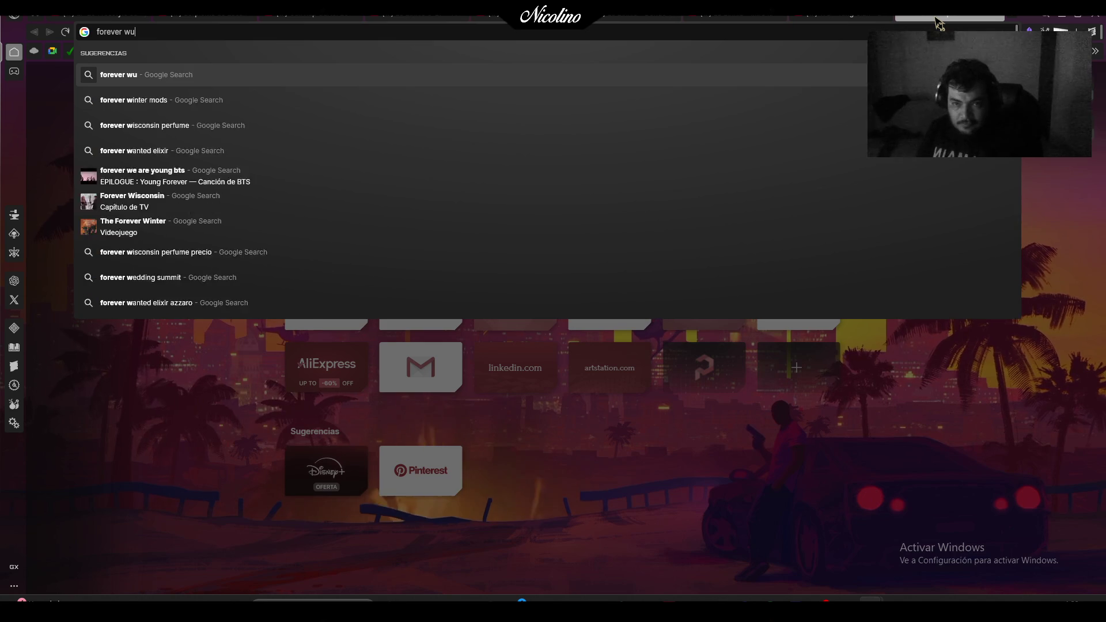
{"action": "type", "text": "ang"}
{"action": "key", "text": "Return"}
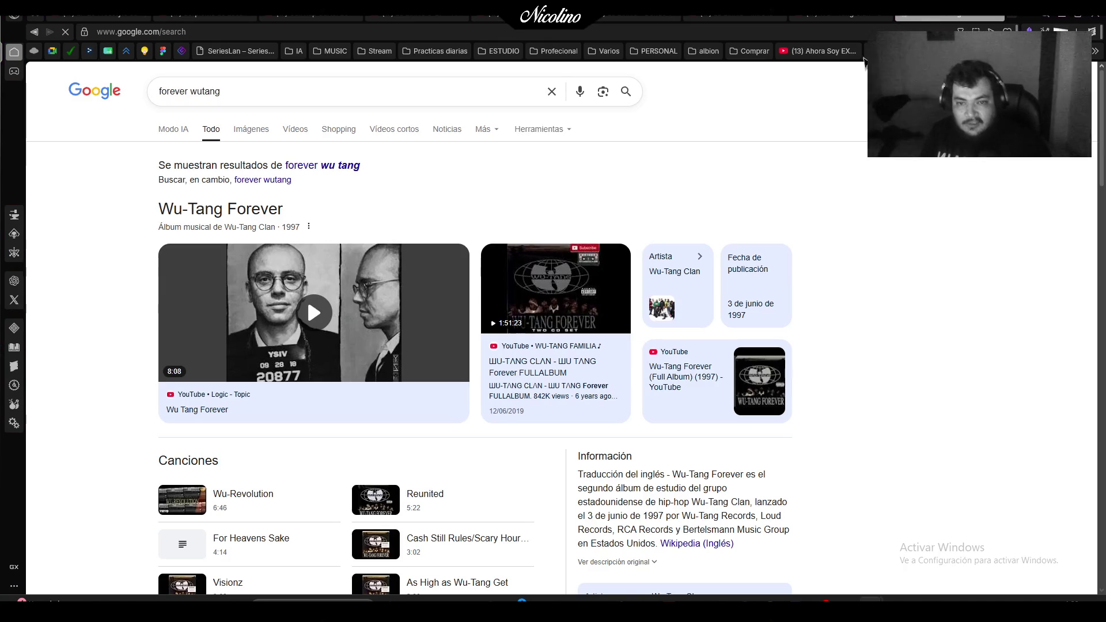
{"action": "left_click", "coordinate": [272, 98]}
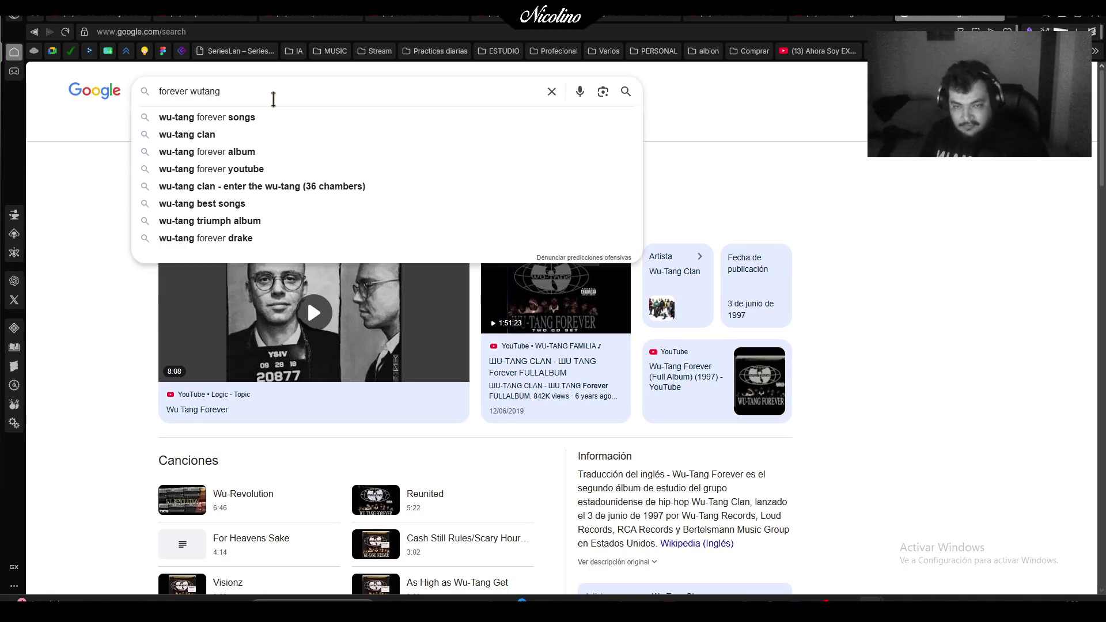
{"action": "type", "text": " clang"}
{"action": "key", "text": "Return"}
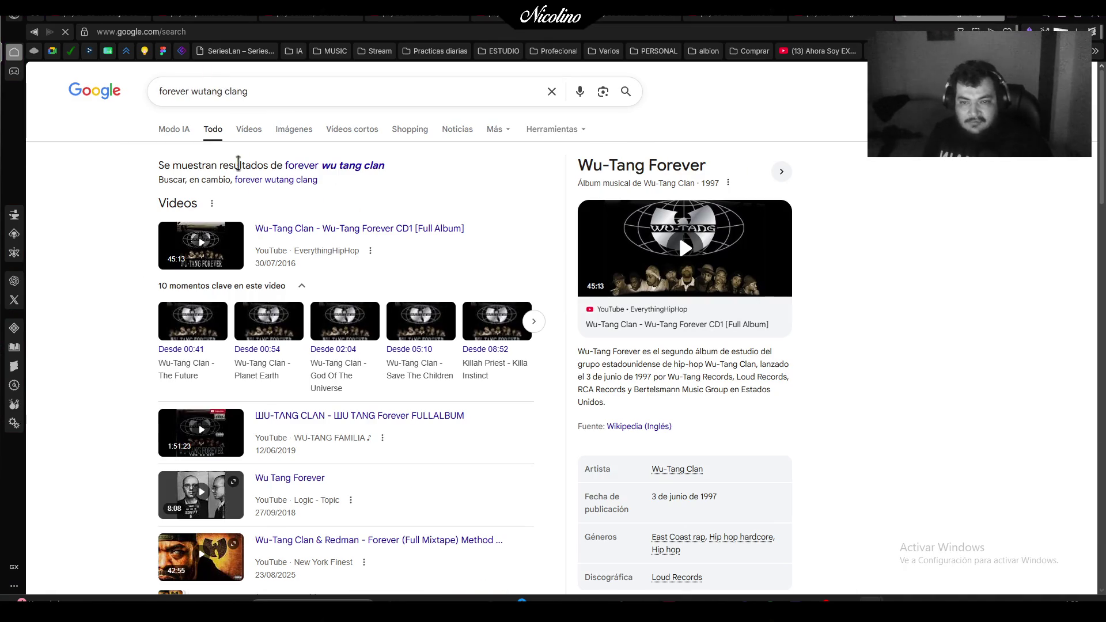
{"action": "left_click", "coordinate": [326, 230]}
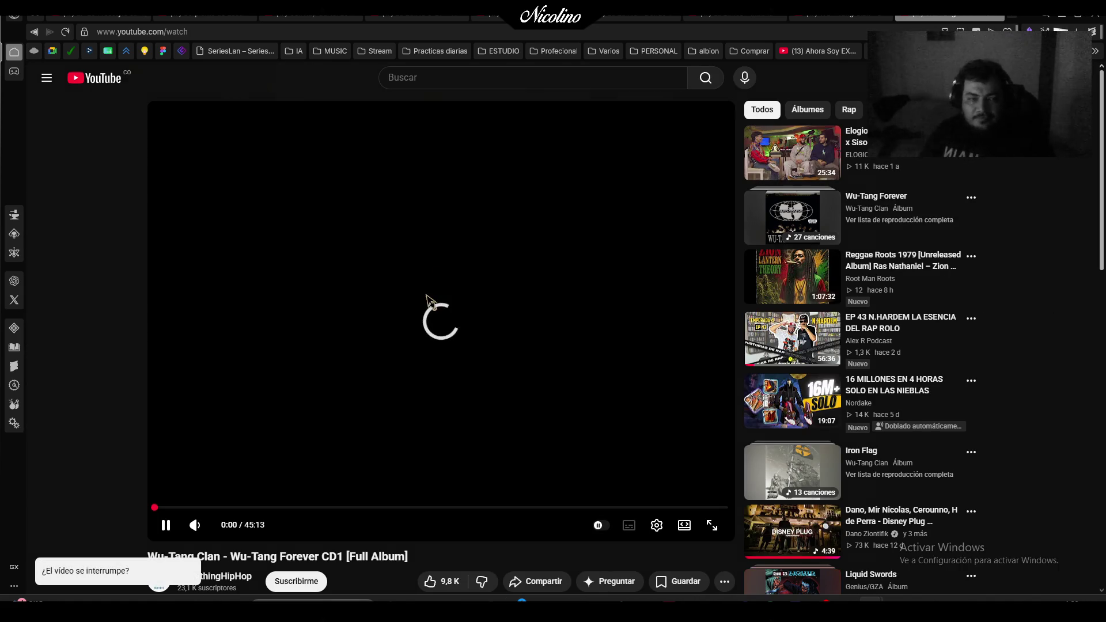
Play the whole Wu-Tang Forever playlist, pause Wu-Revolution, and go back to the podcast.
{"action": "mouse_move", "coordinate": [756, 206]}
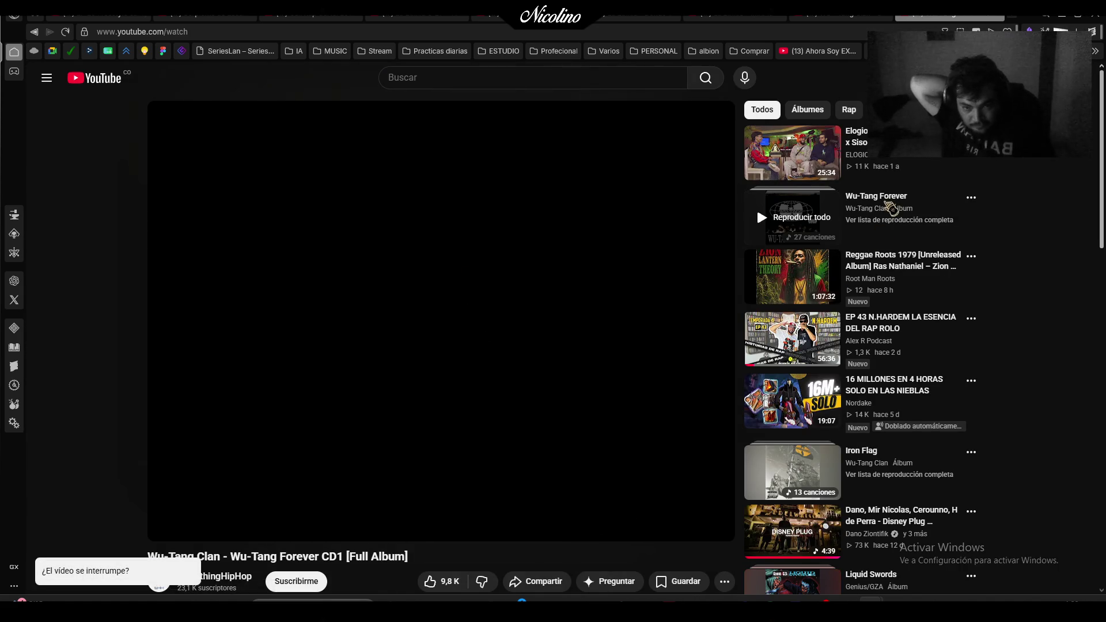
{"action": "left_click", "coordinate": [890, 206]}
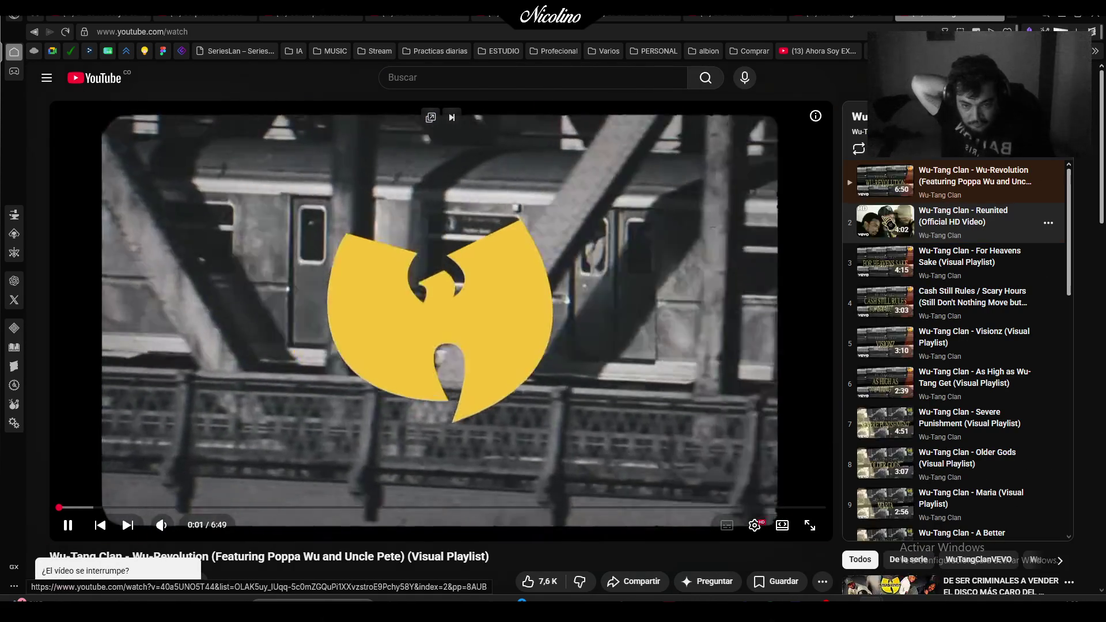
{"action": "key", "text": "space"}
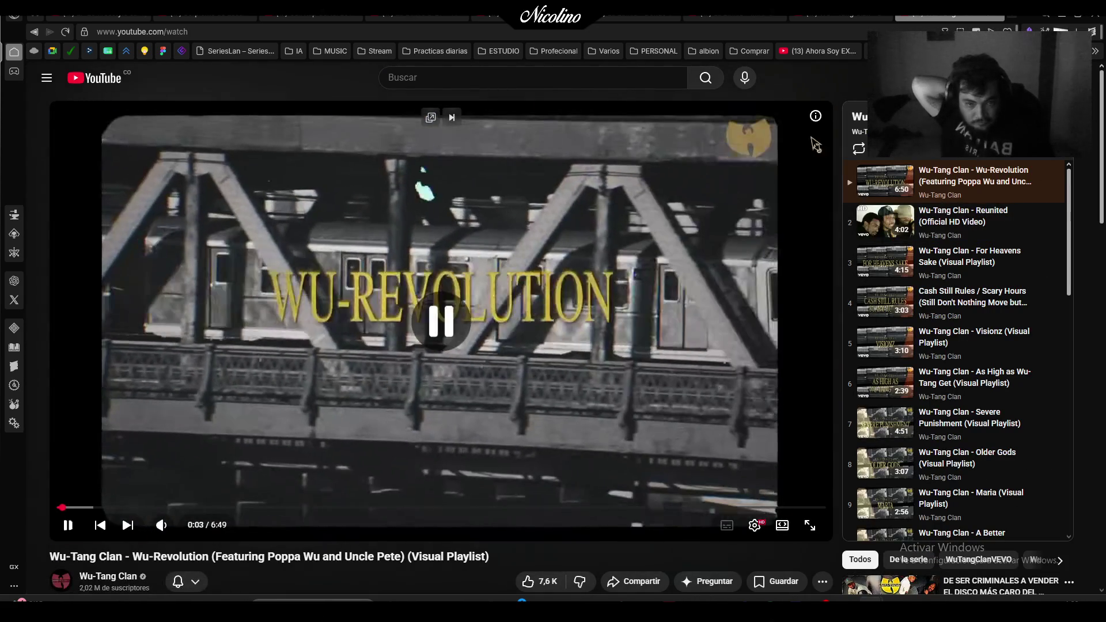
{"action": "key", "text": "alt+Left"}
{"action": "key", "text": "alt+Left"}
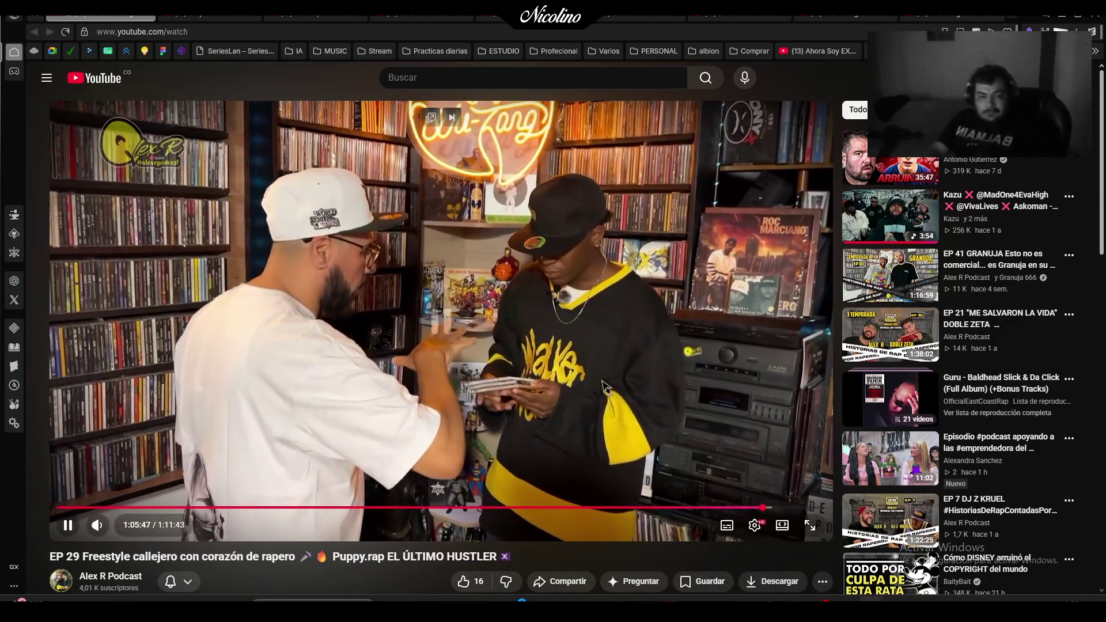
Pause the podcast, open the 'nas ilmatic' full album video in a new tab, then return.
{"action": "key", "text": "space"}
{"action": "left_click", "coordinate": [1017, 22]}
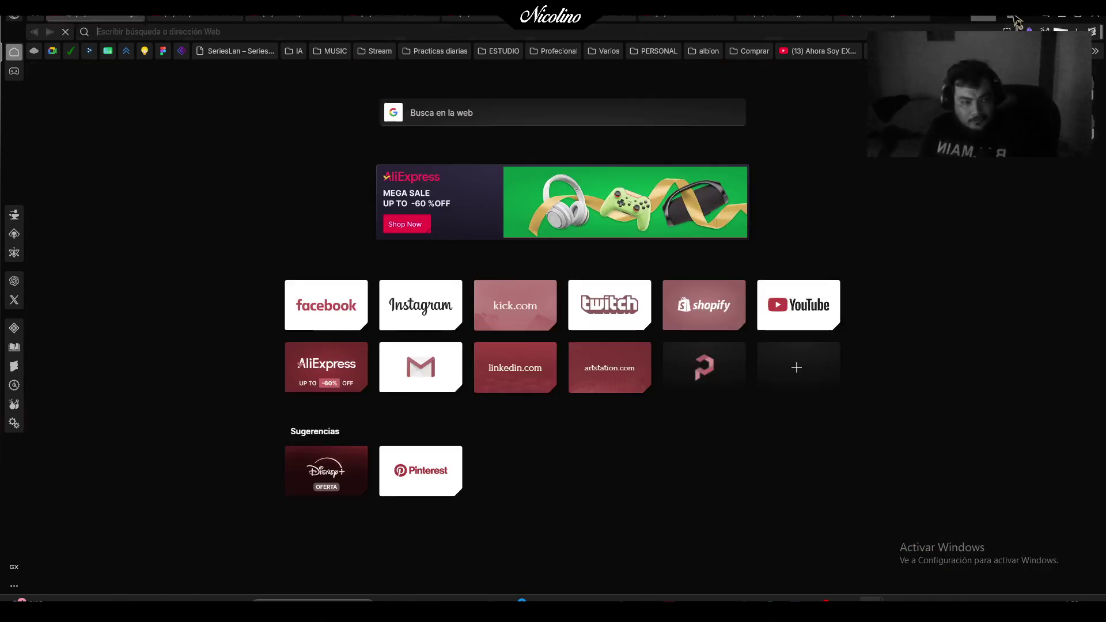
{"action": "type", "text": "nas ilmatic"}
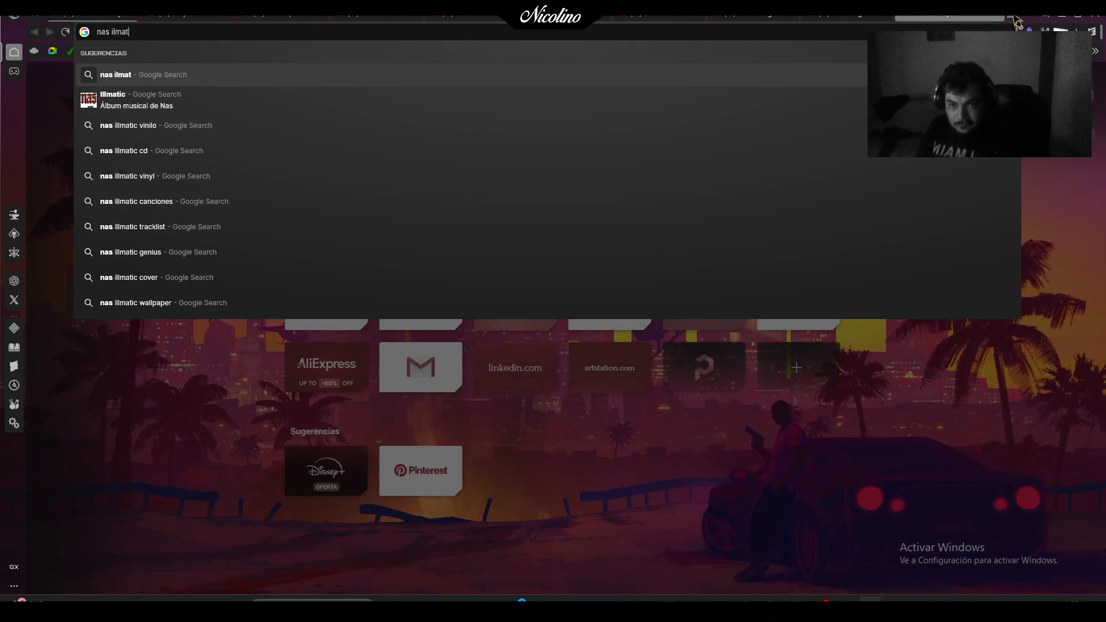
{"action": "key", "text": "Return"}
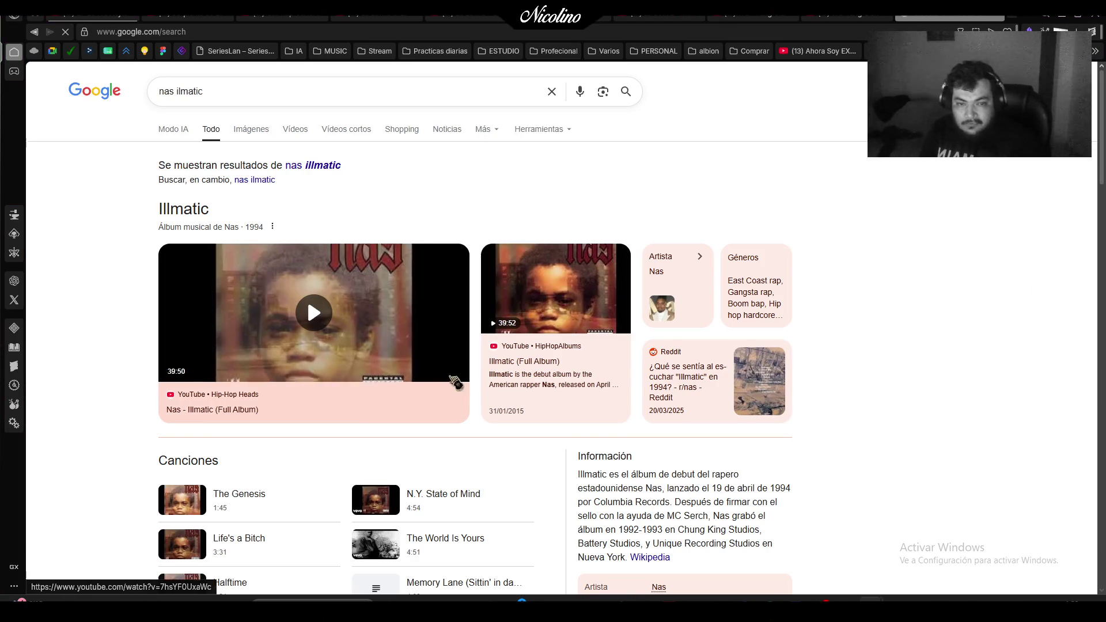
{"action": "left_click", "coordinate": [245, 397]}
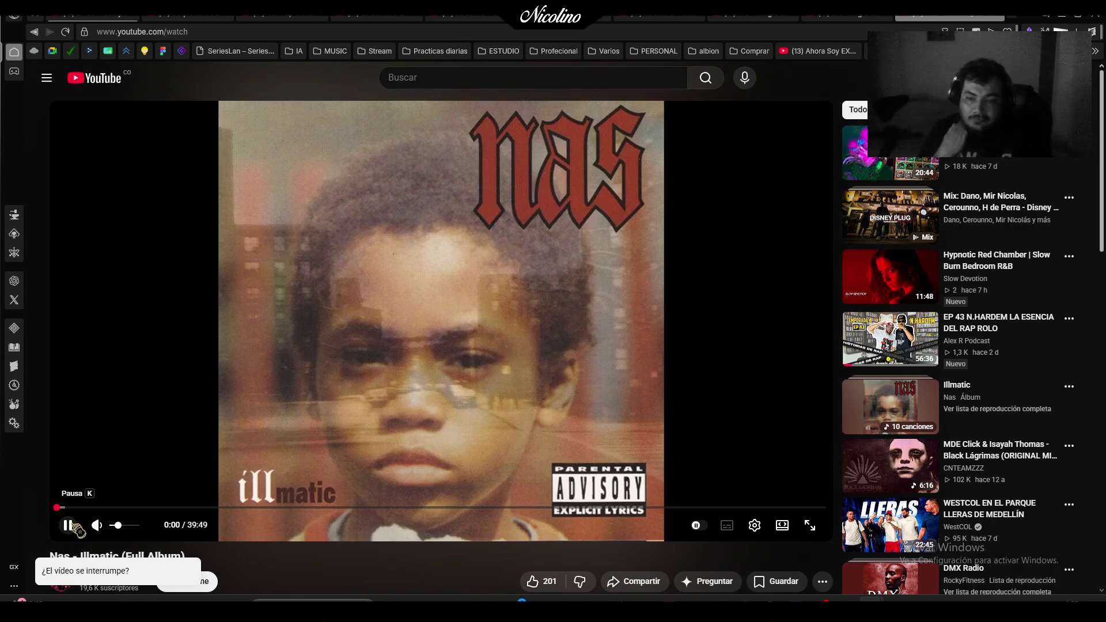
{"action": "key", "text": "ctrl+Tab"}
{"action": "left_click", "coordinate": [483, 269]}
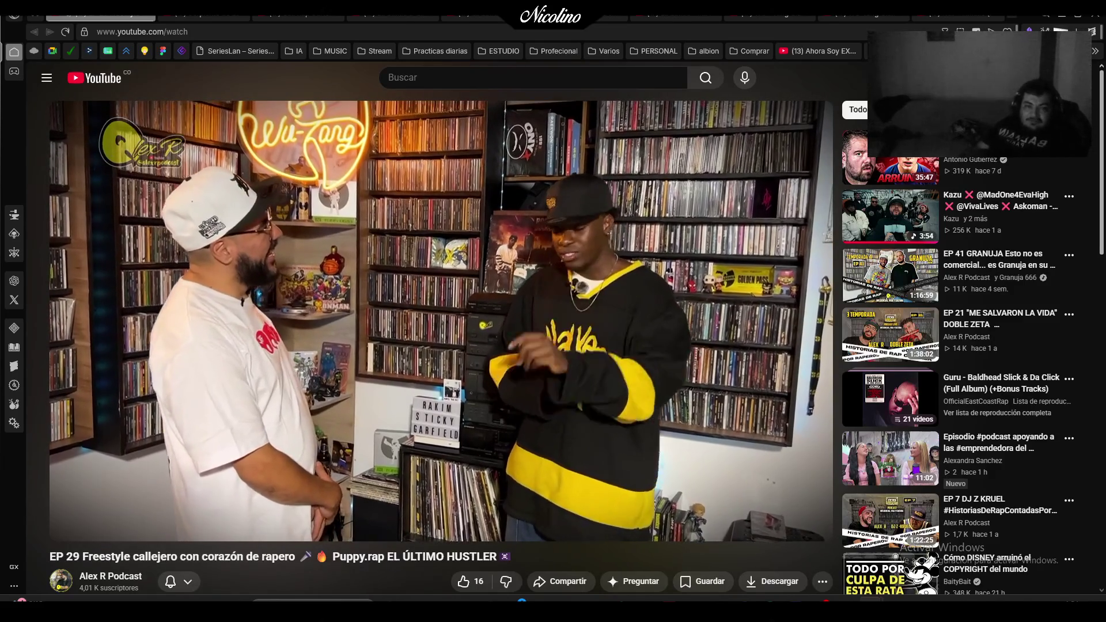
{"action": "mouse_move", "coordinate": [476, 305]}
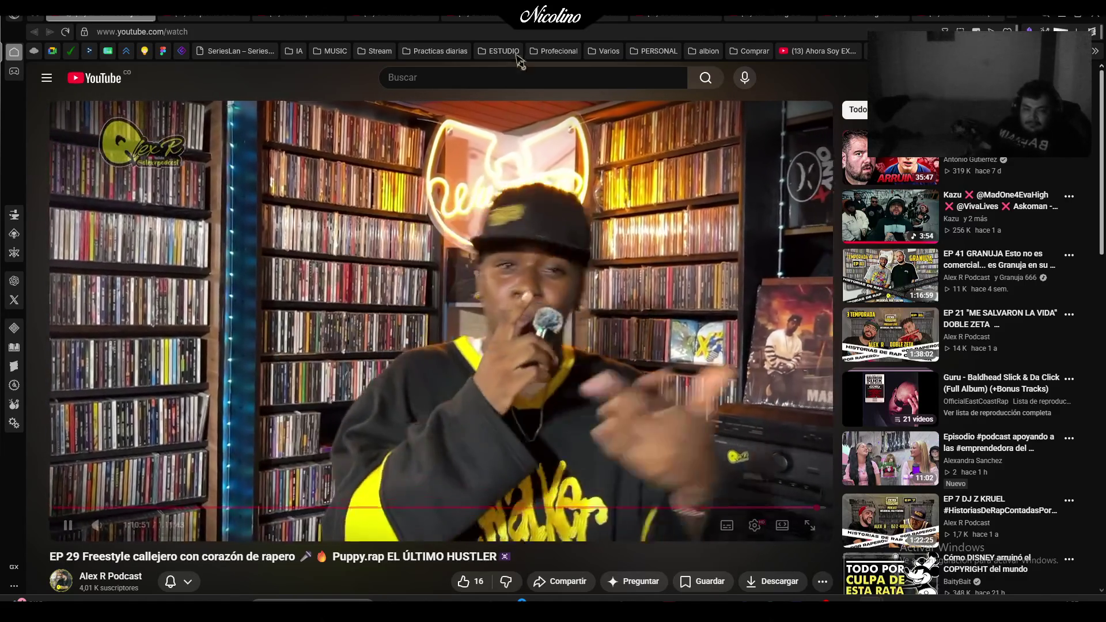
{"action": "mouse_move", "coordinate": [598, 284]}
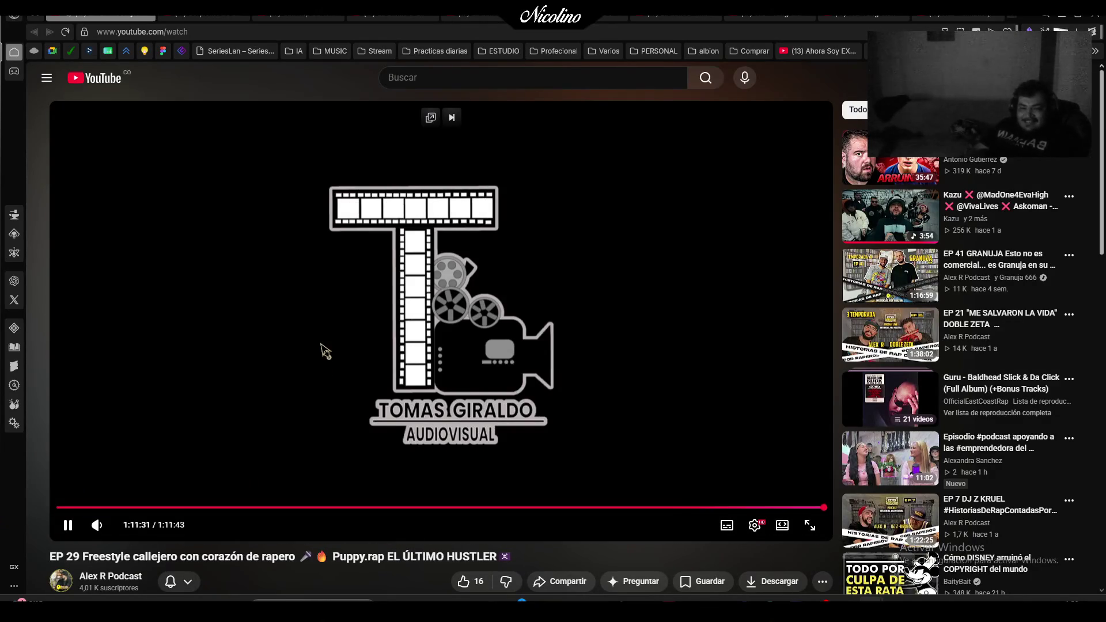
Like the EP 29 episode, scroll through its comments, then switch to the album playlist tab.
{"action": "scroll", "coordinate": [381, 438], "scroll_direction": "down", "scroll_amount": 2}
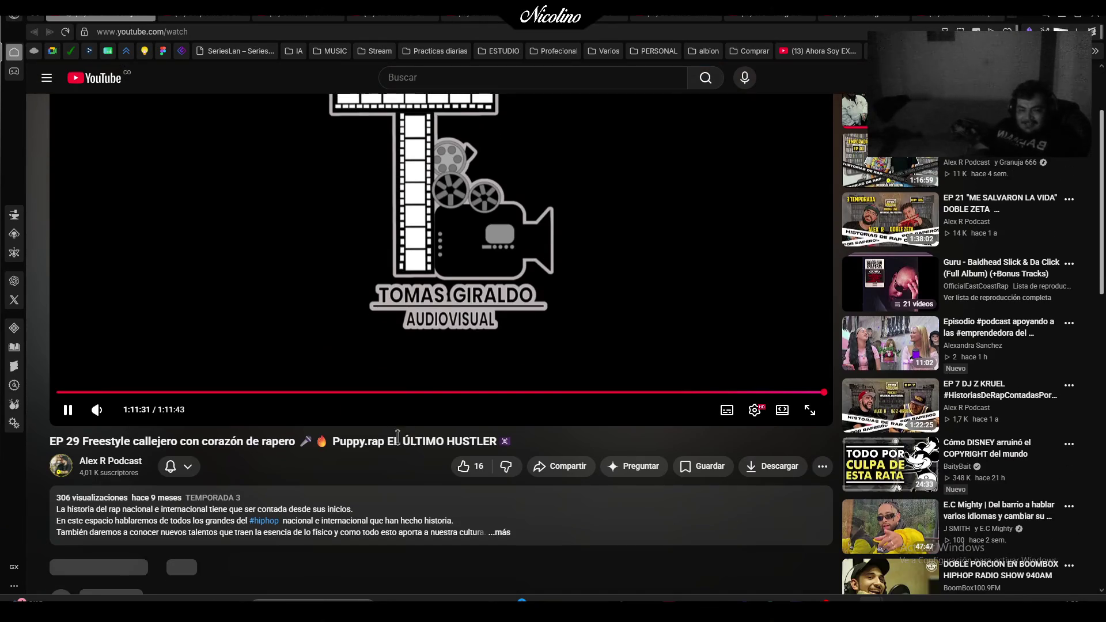
{"action": "left_click", "coordinate": [476, 464]}
{"action": "scroll", "coordinate": [363, 475], "scroll_direction": "down", "scroll_amount": 3}
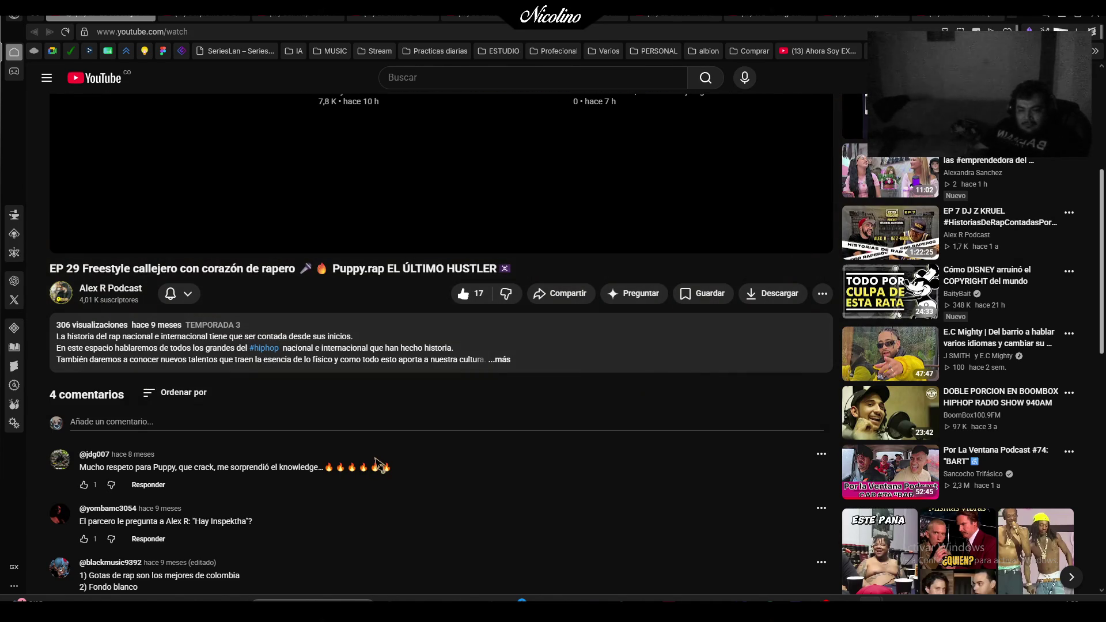
{"action": "scroll", "coordinate": [377, 464], "scroll_direction": "down", "scroll_amount": 1}
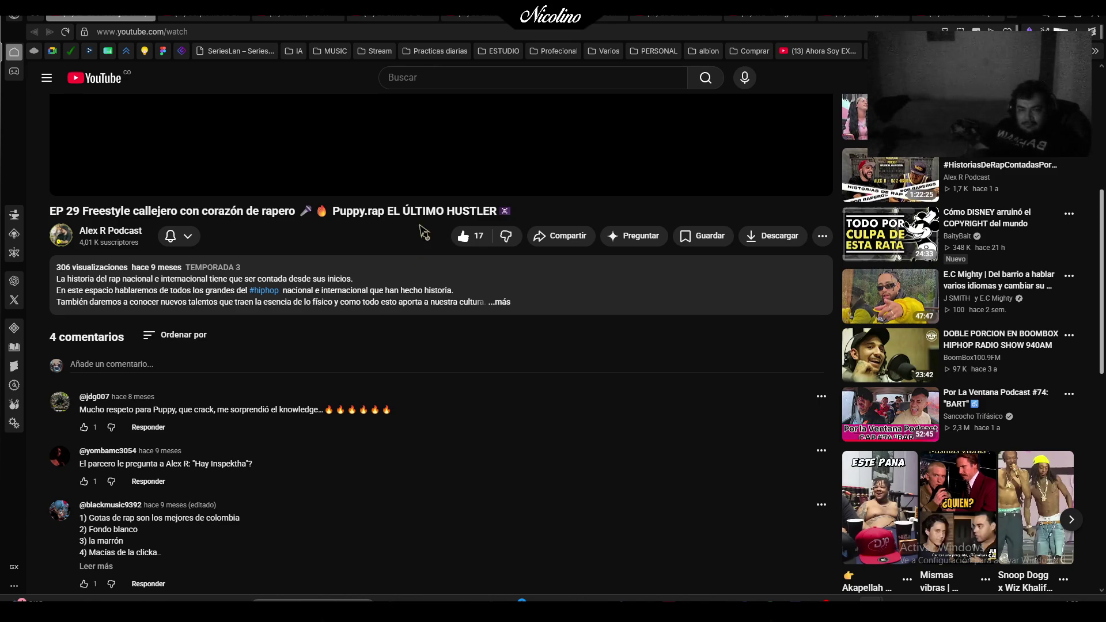
{"action": "left_click", "coordinate": [150, 20]}
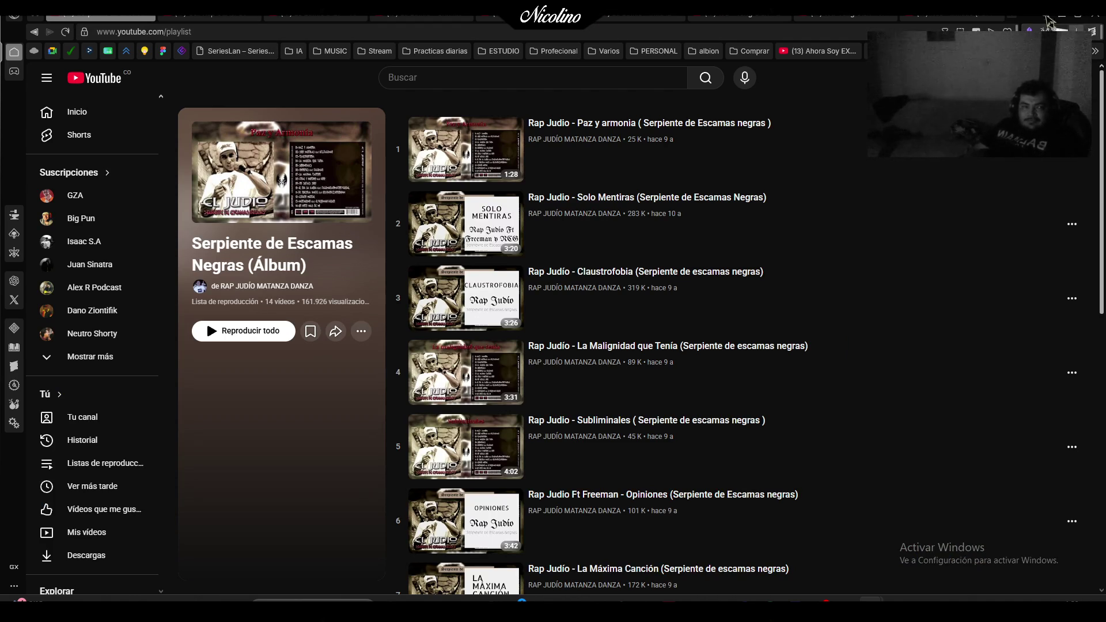
Switch to the tab playing GZA's Shadowboxin' and show the hidden bookmarks.
{"action": "left_click", "coordinate": [1027, 21]}
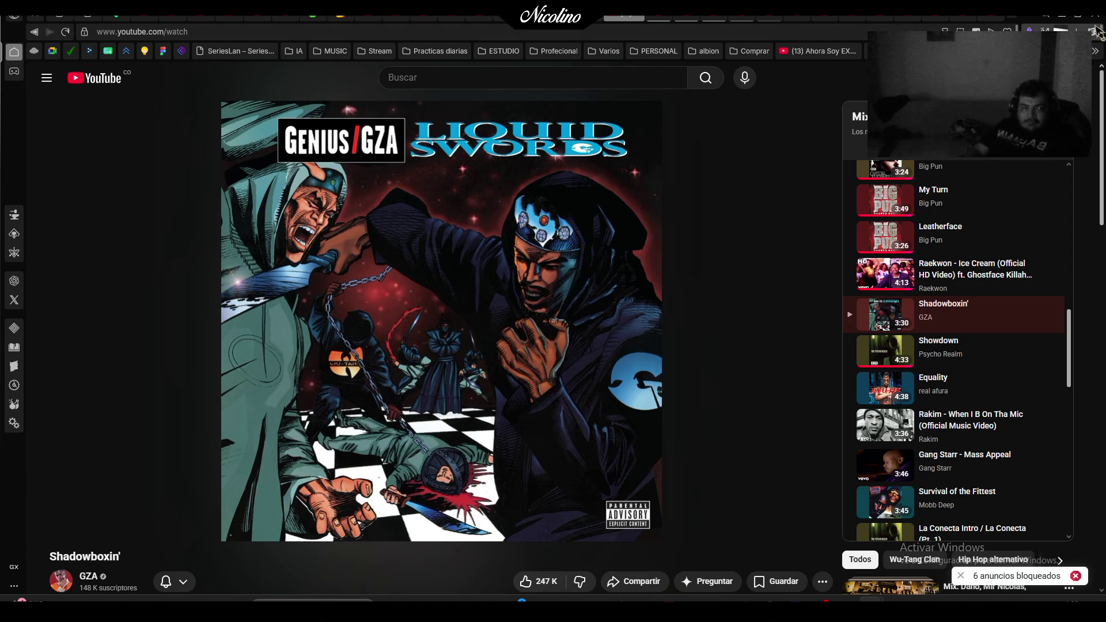
{"action": "left_click", "coordinate": [1096, 51]}
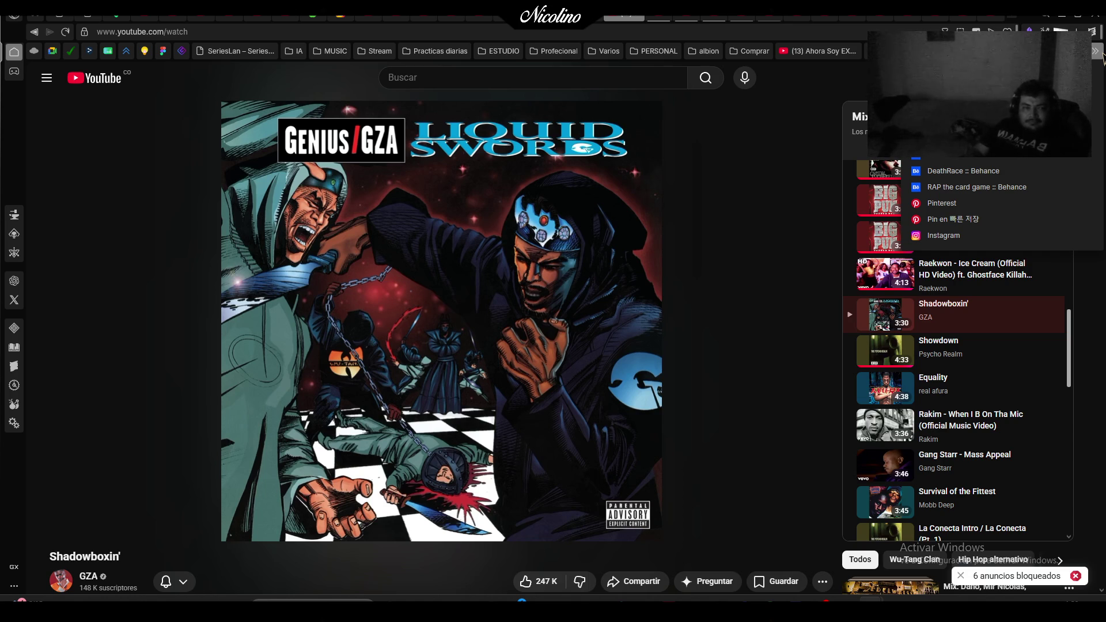
Restart GZA's Shadowboxin' in the mix, then play Psycho Realm's Showdown.
{"action": "scroll", "coordinate": [1101, 352], "scroll_direction": "down", "scroll_amount": 5}
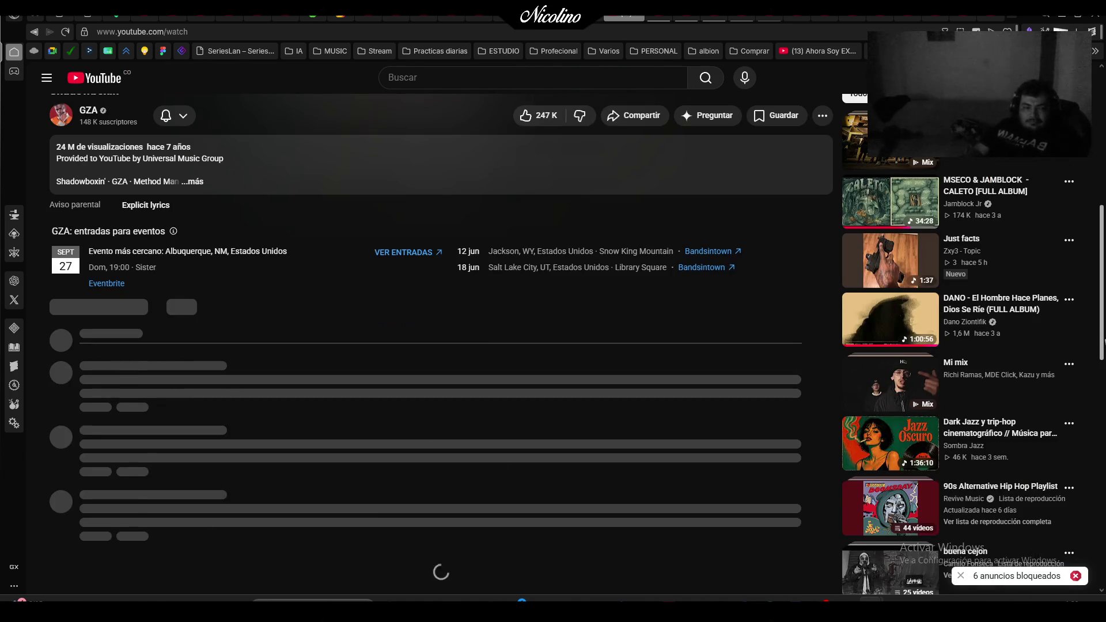
{"action": "scroll", "coordinate": [1074, 365], "scroll_direction": "up", "scroll_amount": 5}
{"action": "left_click", "coordinate": [483, 314]}
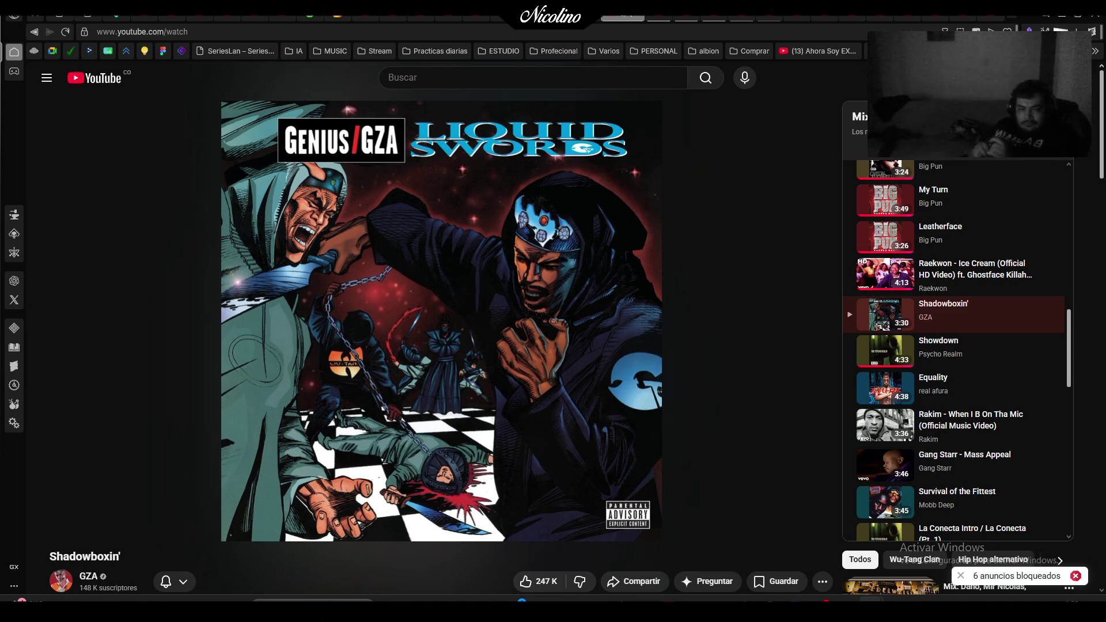
{"action": "left_click", "coordinate": [1017, 355]}
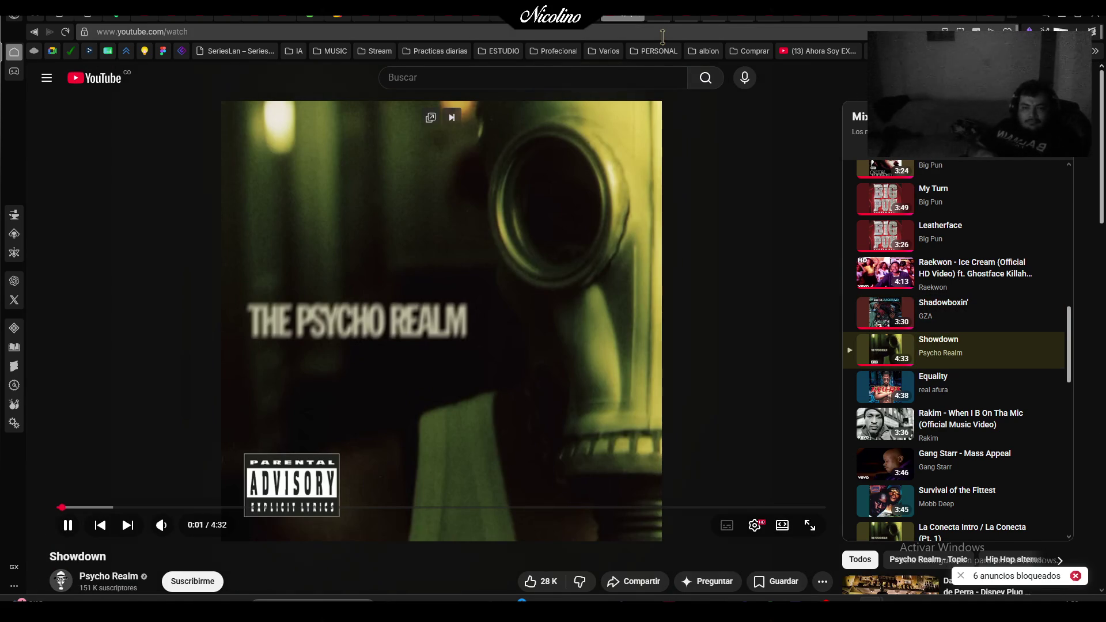
Cycle through the open video tabs to the Blendtuts-ES Blender livestream.
{"action": "left_click", "coordinate": [634, 18]}
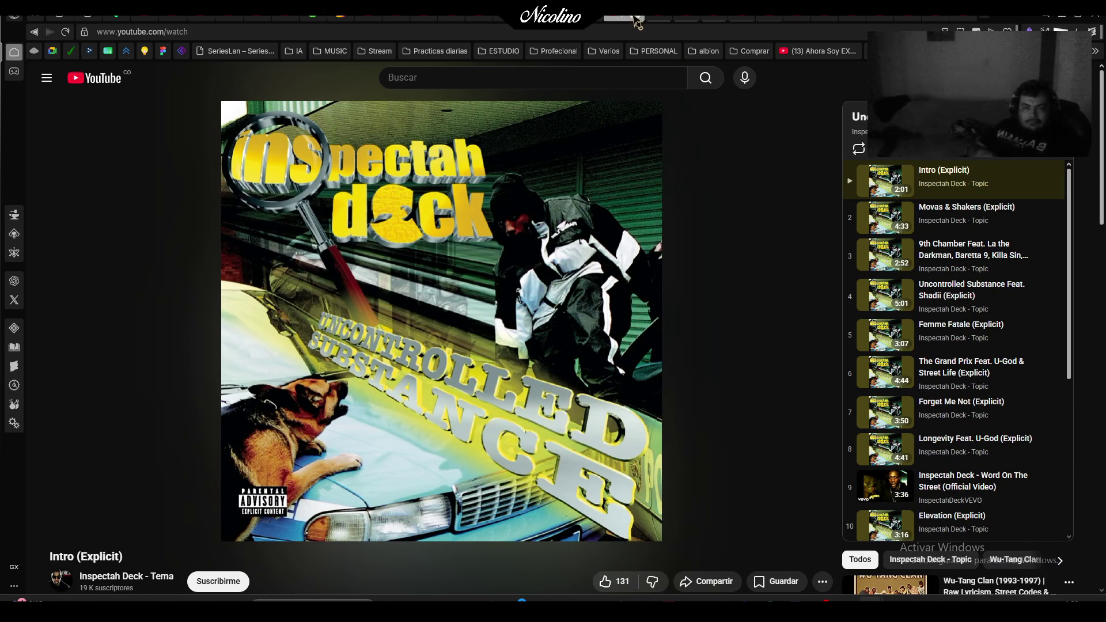
{"action": "left_click", "coordinate": [596, 24]}
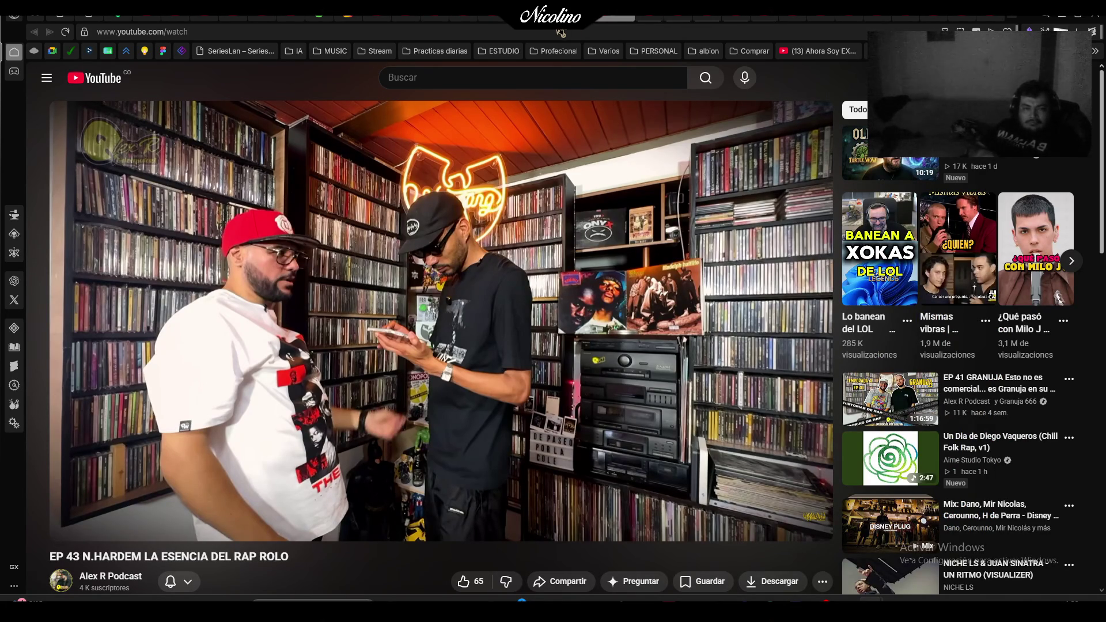
{"action": "left_click", "coordinate": [628, 20]}
{"action": "left_click", "coordinate": [556, 30]}
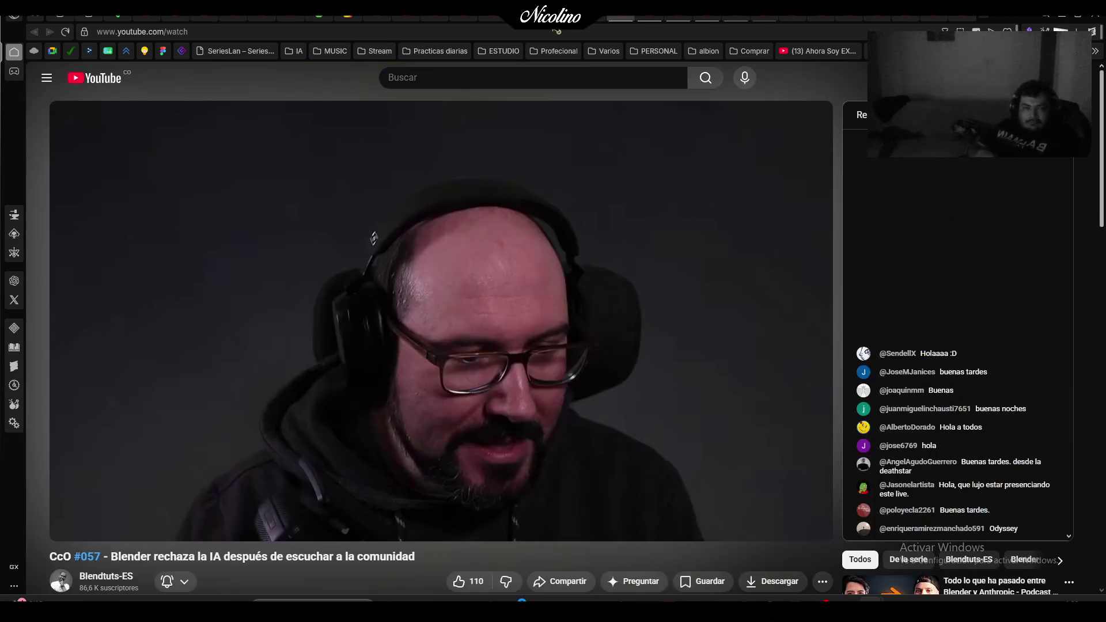
Play the livestream, seek from 6:15 to the sponsors part, then move to the next tab.
{"action": "left_click", "coordinate": [369, 277]}
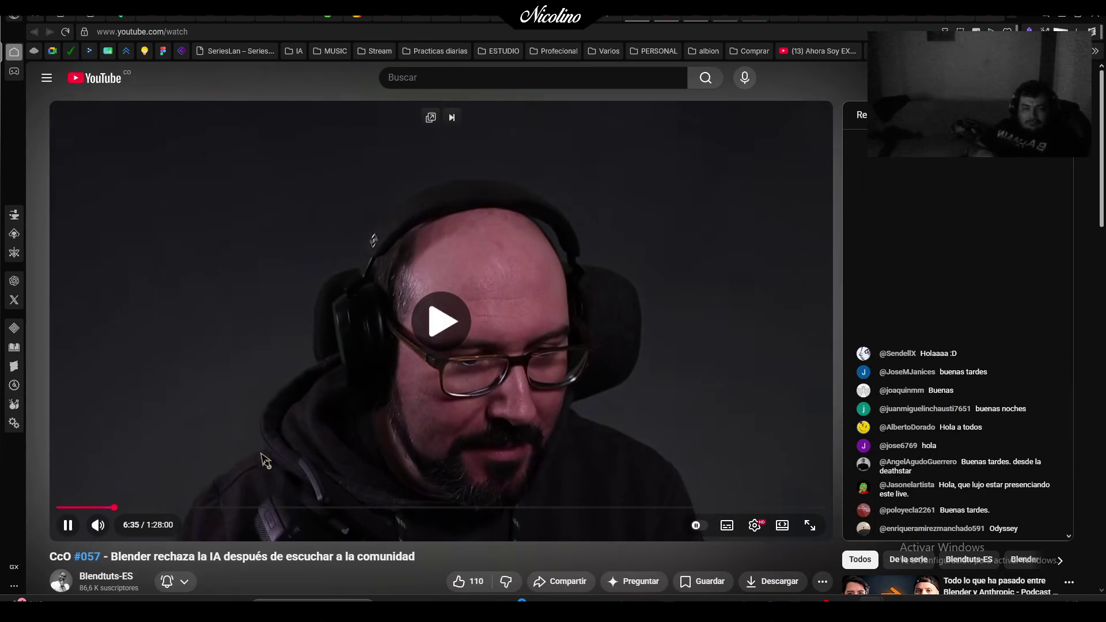
{"action": "left_click", "coordinate": [111, 507]}
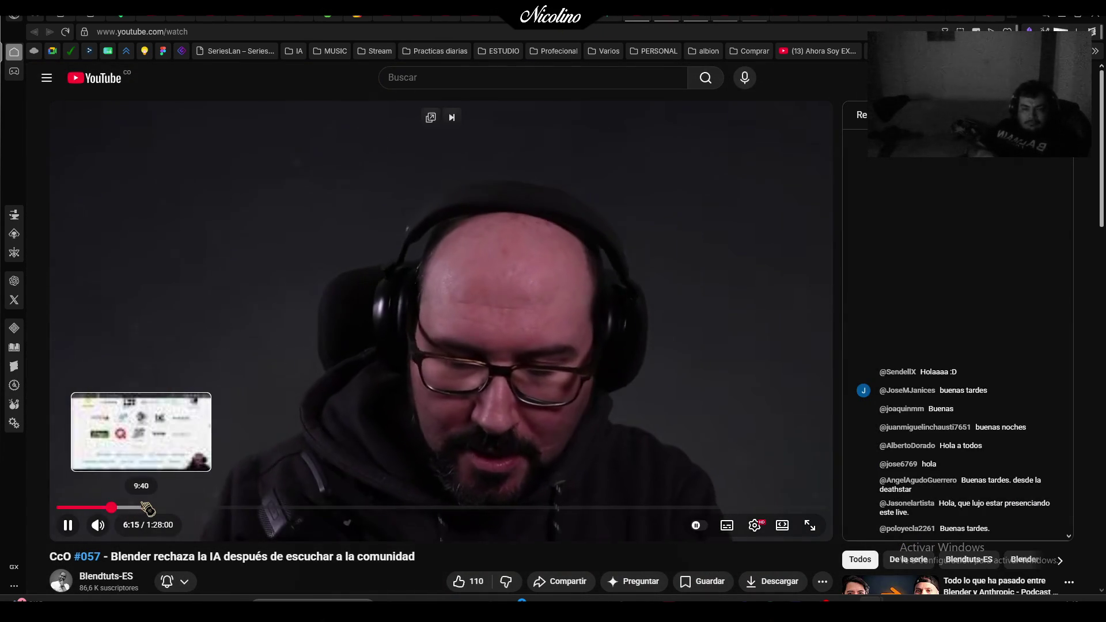
{"action": "left_click", "coordinate": [147, 507]}
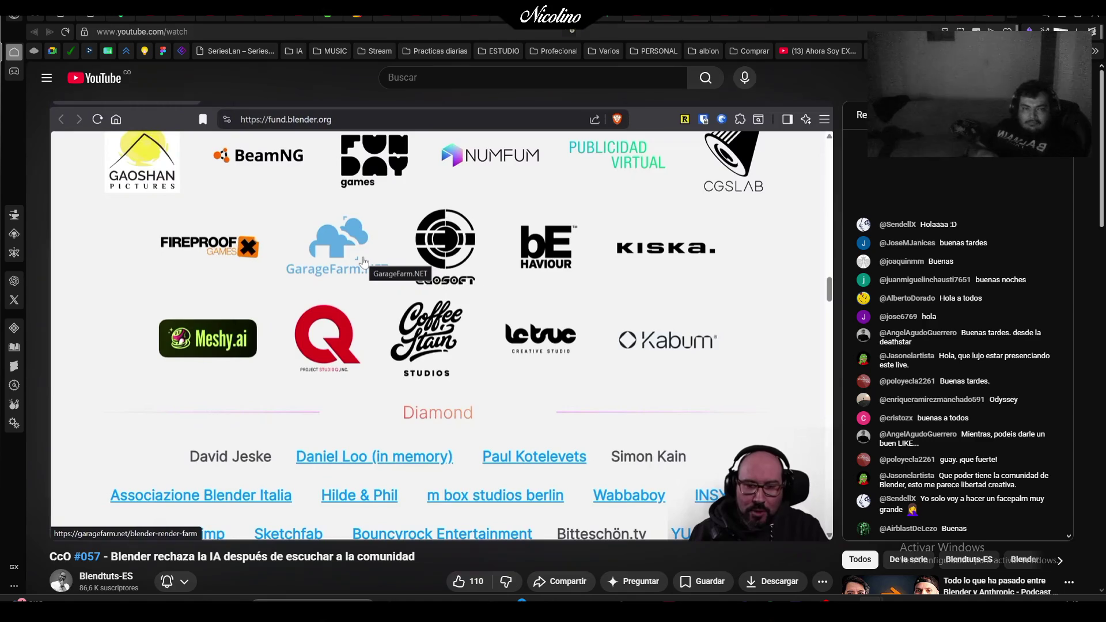
{"action": "key", "text": "ctrl+Tab"}
{"action": "key", "text": "ctrl+Tab"}
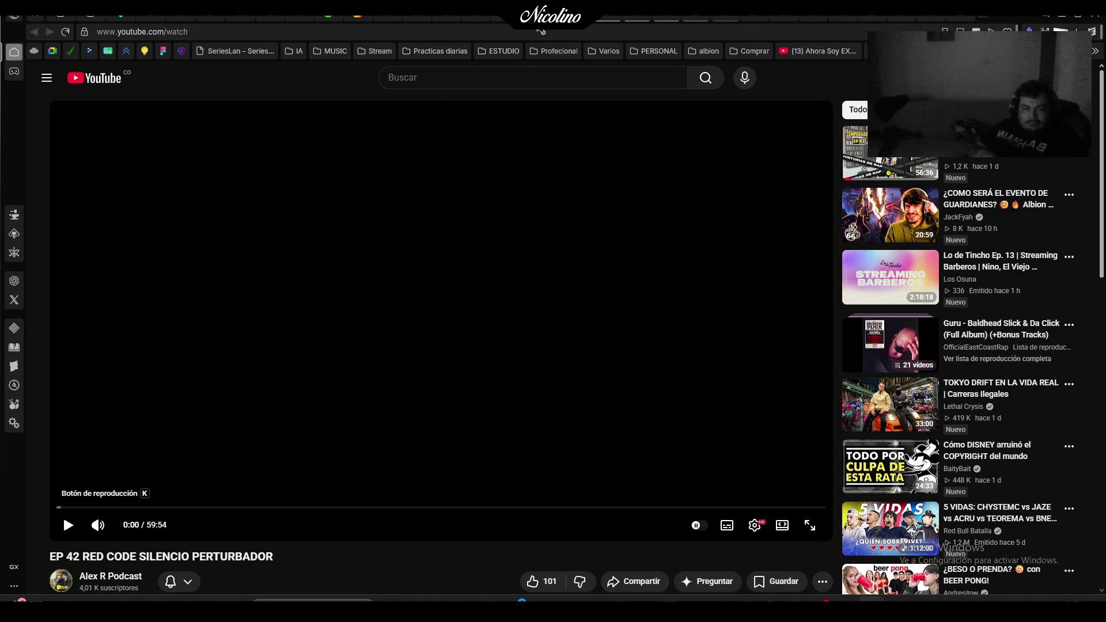
On the Granuja episode tab, seek to 7:22, then back to about 1:57 and 0:59.
{"action": "key", "text": "ctrl+Tab"}
{"action": "key", "text": "ctrl+Tab"}
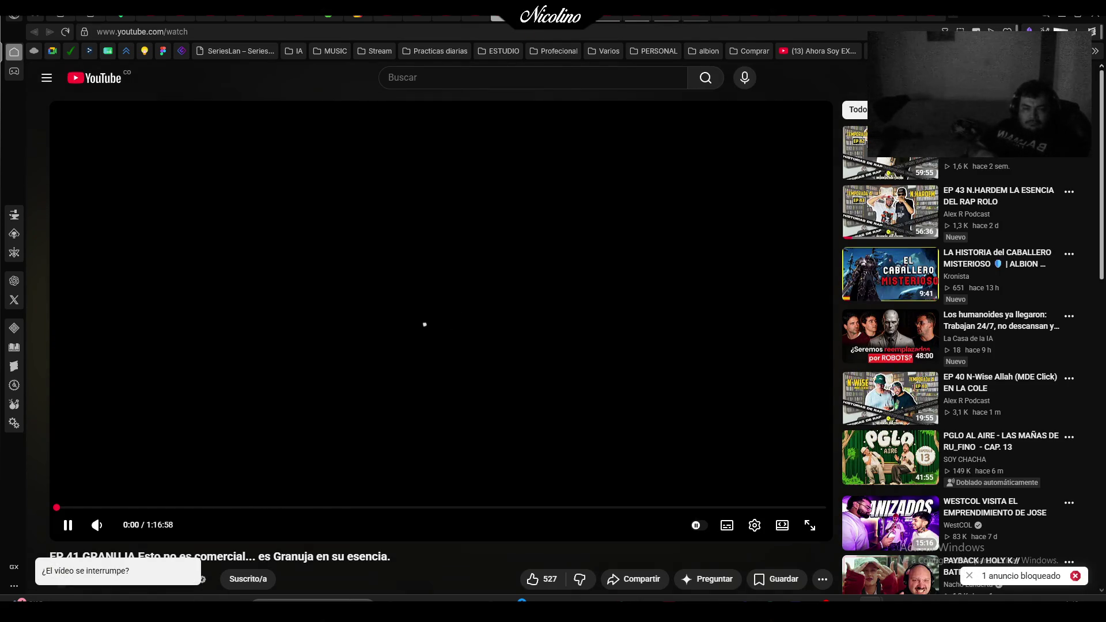
{"action": "left_click", "coordinate": [136, 509]}
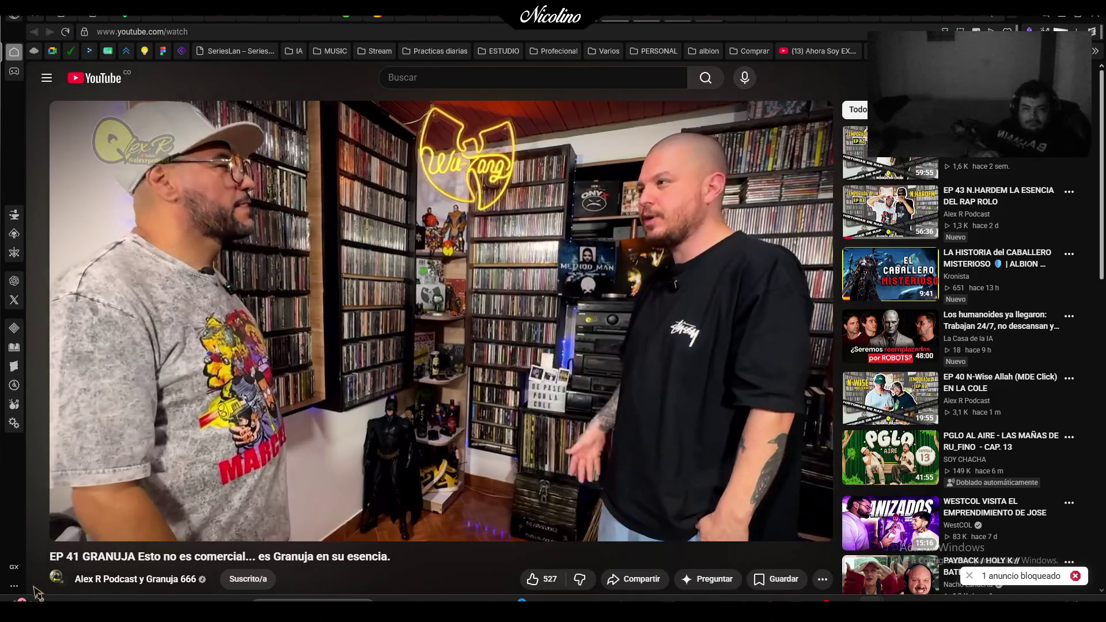
{"action": "mouse_move", "coordinate": [85, 512]}
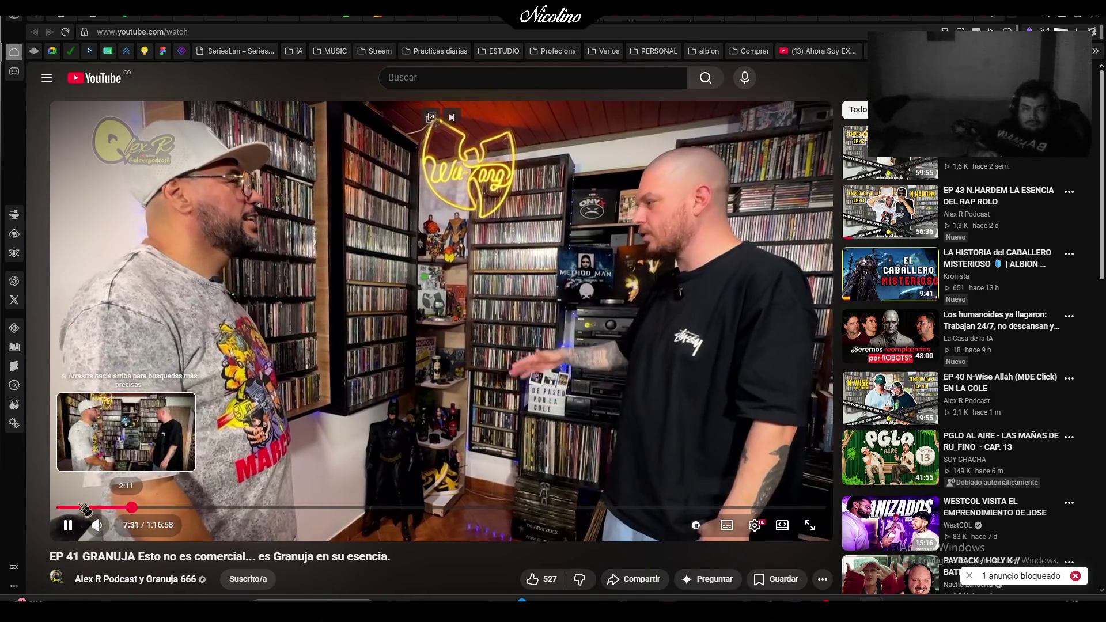
{"action": "left_click", "coordinate": [81, 508]}
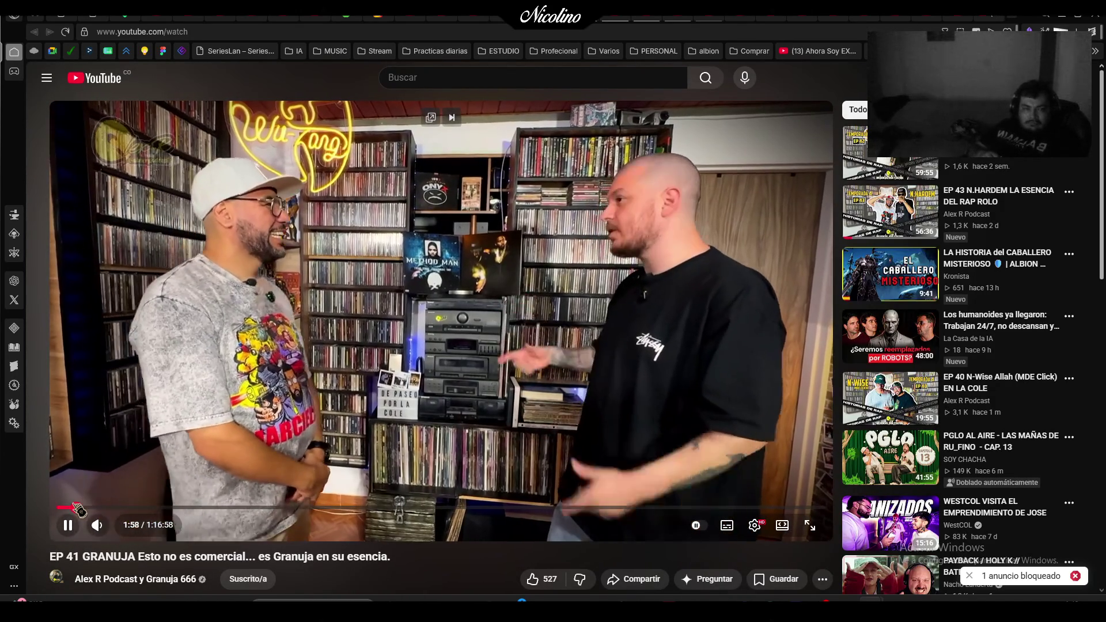
{"action": "left_click", "coordinate": [70, 509]}
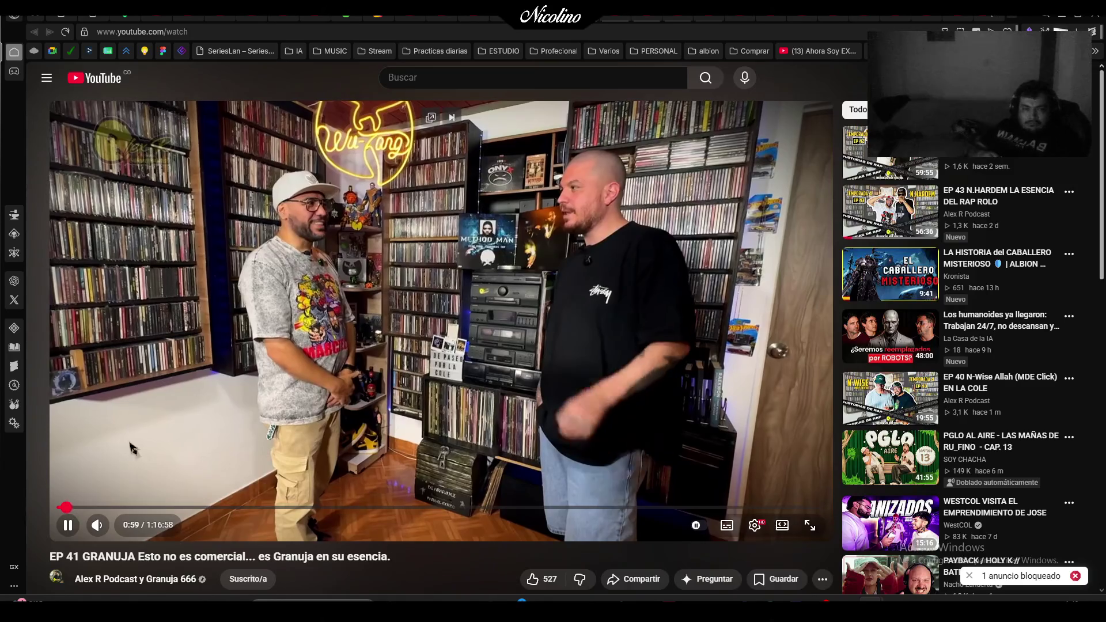
Pause the Granuja episode and open EP 40 N-Wise Allah (MDE Click) EN LA COLE.
{"action": "left_click", "coordinate": [512, 239]}
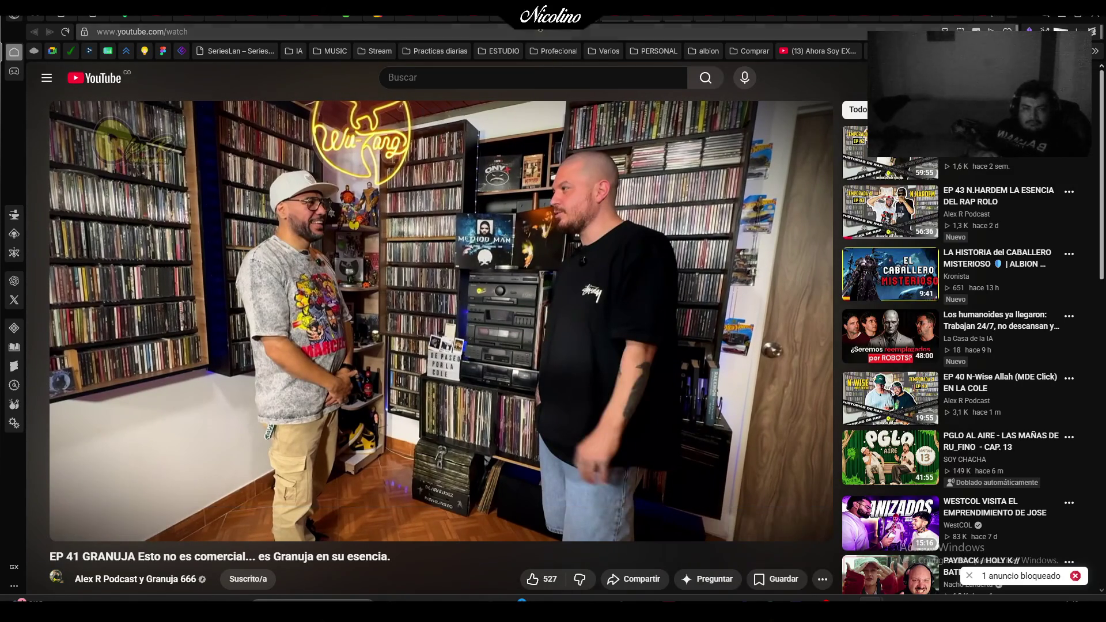
{"action": "left_click", "coordinate": [497, 16]}
{"action": "left_click", "coordinate": [502, 18]}
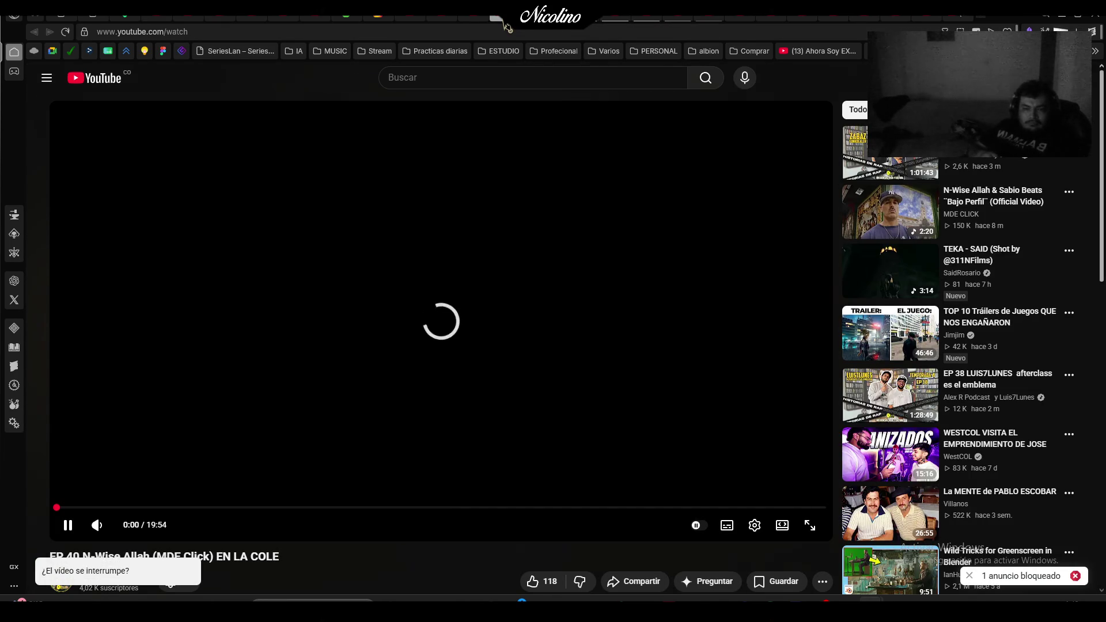
{"action": "left_click", "coordinate": [510, 22]}
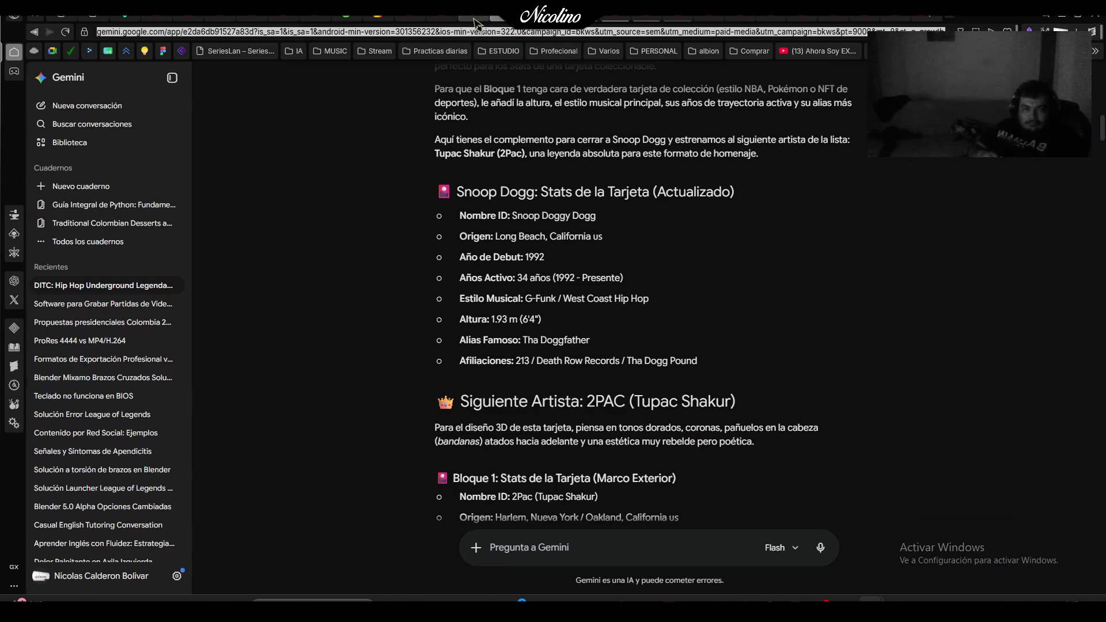
{"action": "left_click", "coordinate": [476, 21]}
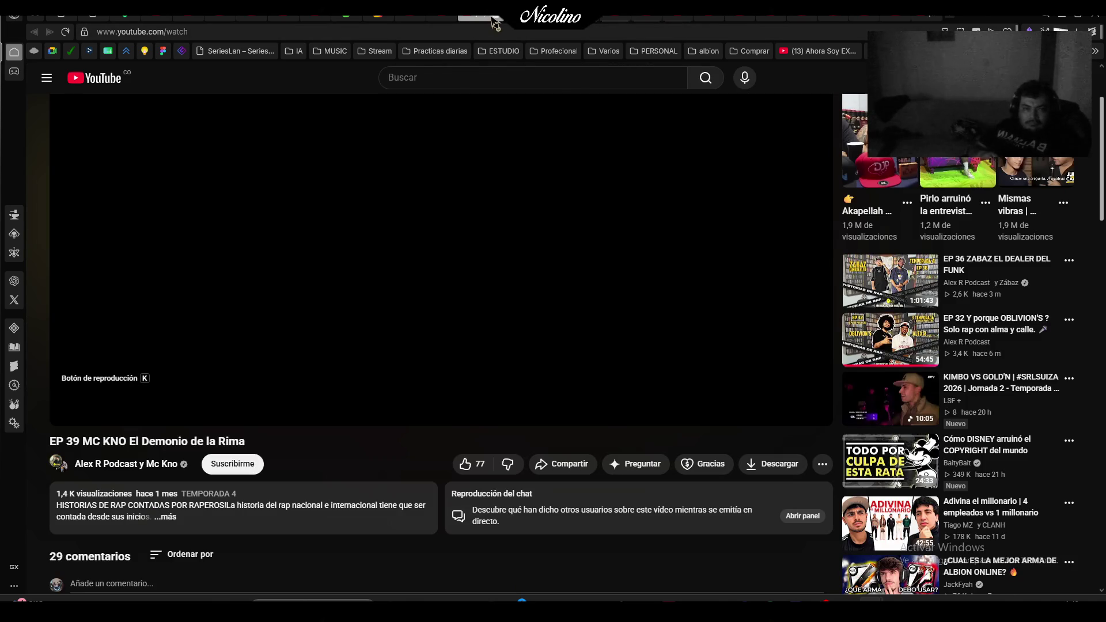
{"action": "left_click", "coordinate": [506, 22]}
{"action": "left_click", "coordinate": [447, 22]}
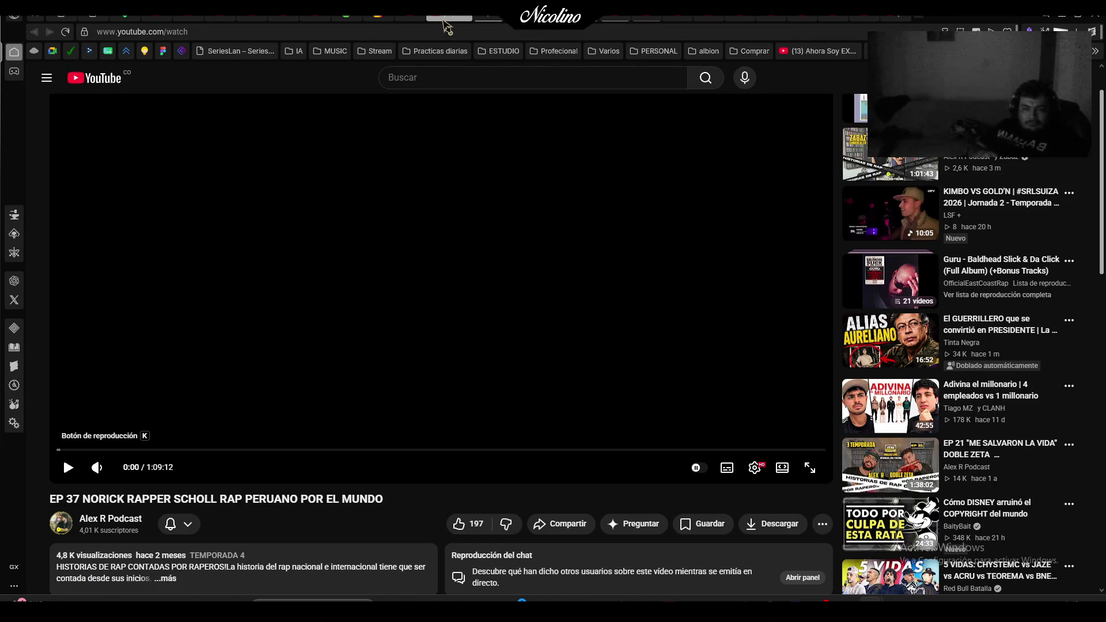
{"action": "left_click", "coordinate": [459, 22]}
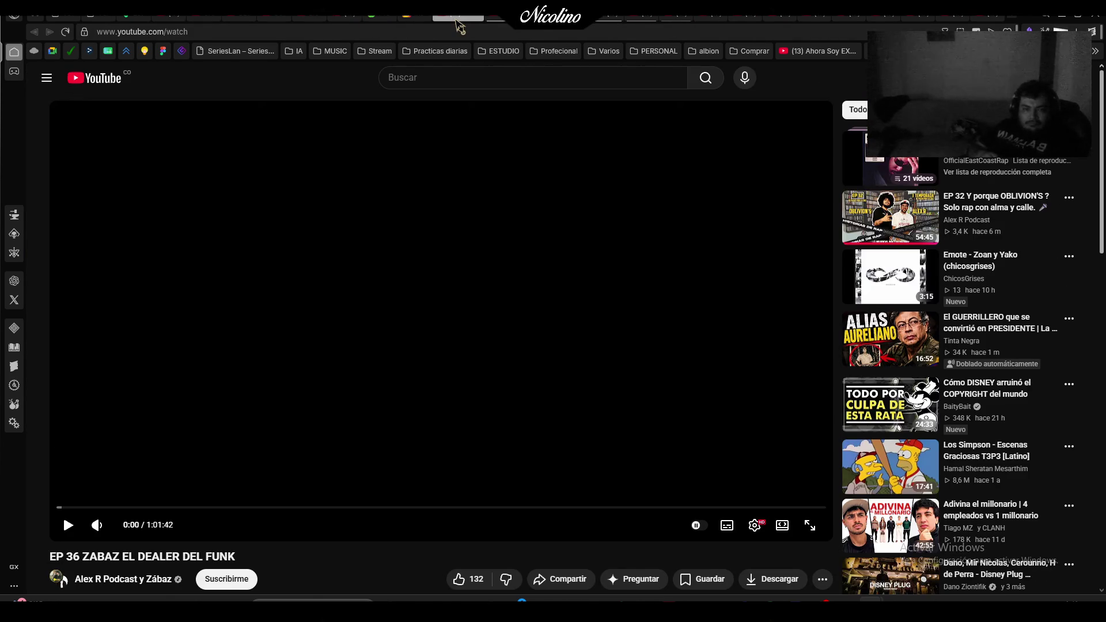
{"action": "left_click", "coordinate": [487, 22]}
{"action": "left_click", "coordinate": [493, 23]}
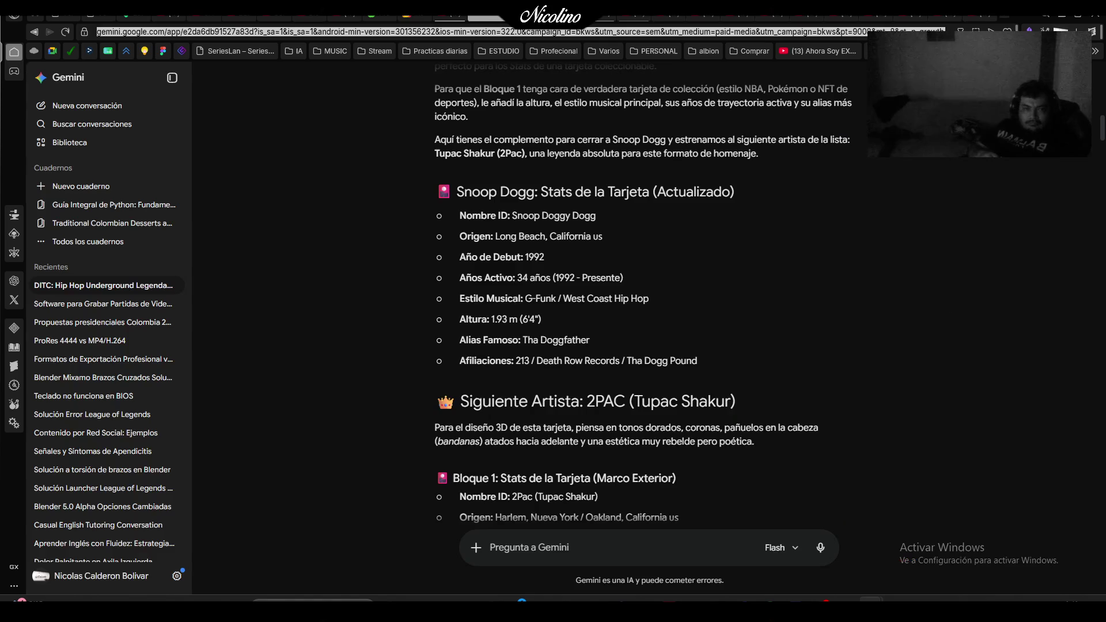
{"action": "left_click", "coordinate": [470, 23]}
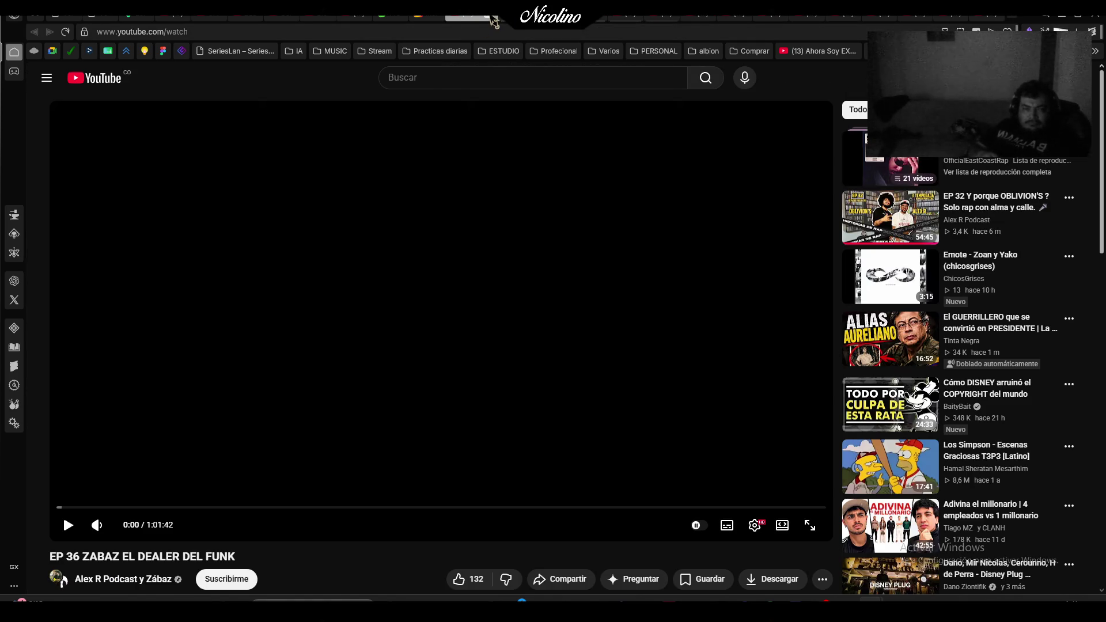
{"action": "left_click", "coordinate": [493, 22]}
{"action": "left_click", "coordinate": [453, 23]}
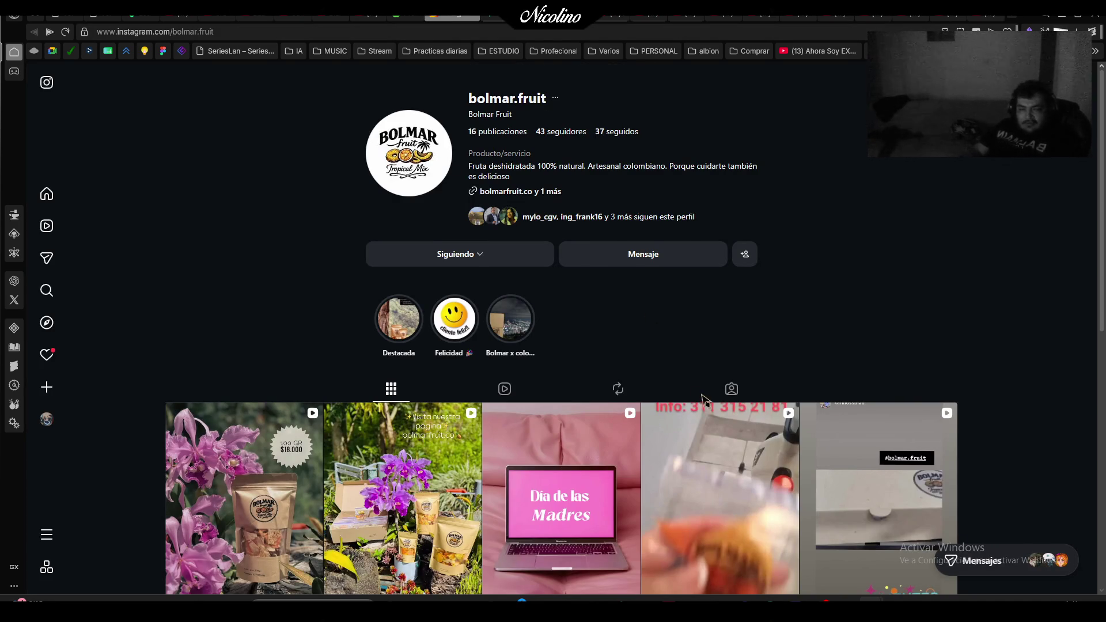
Scroll the Instagram profile, switch to the bolmarfruit.co/productos tab, and start a Photoshop search.
{"action": "scroll", "coordinate": [435, 143], "scroll_direction": "down", "scroll_amount": 1}
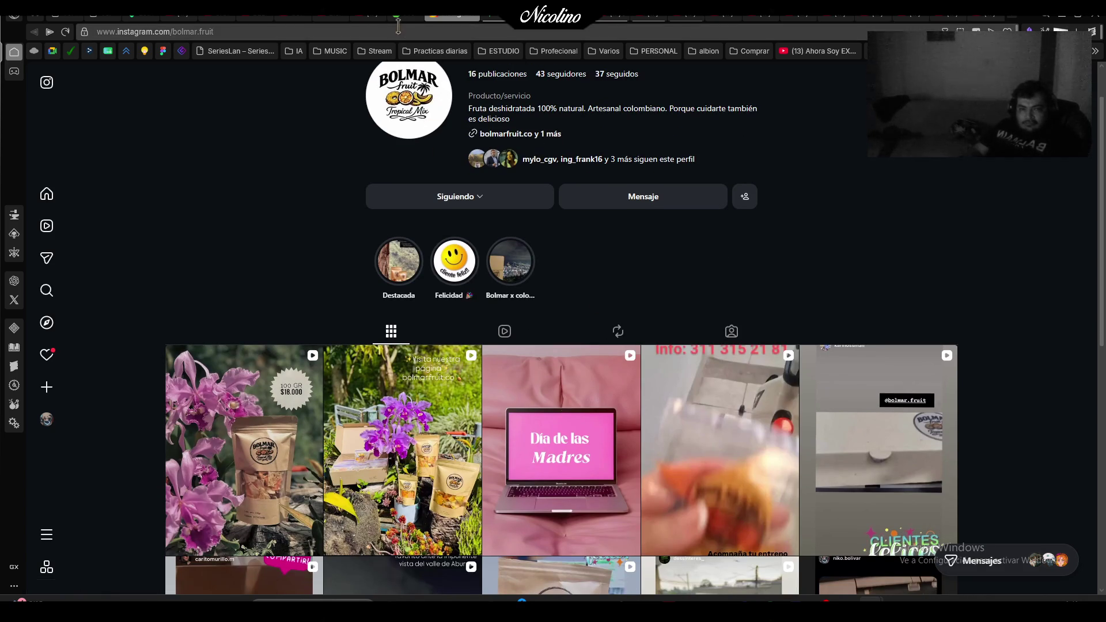
{"action": "left_click", "coordinate": [400, 18]}
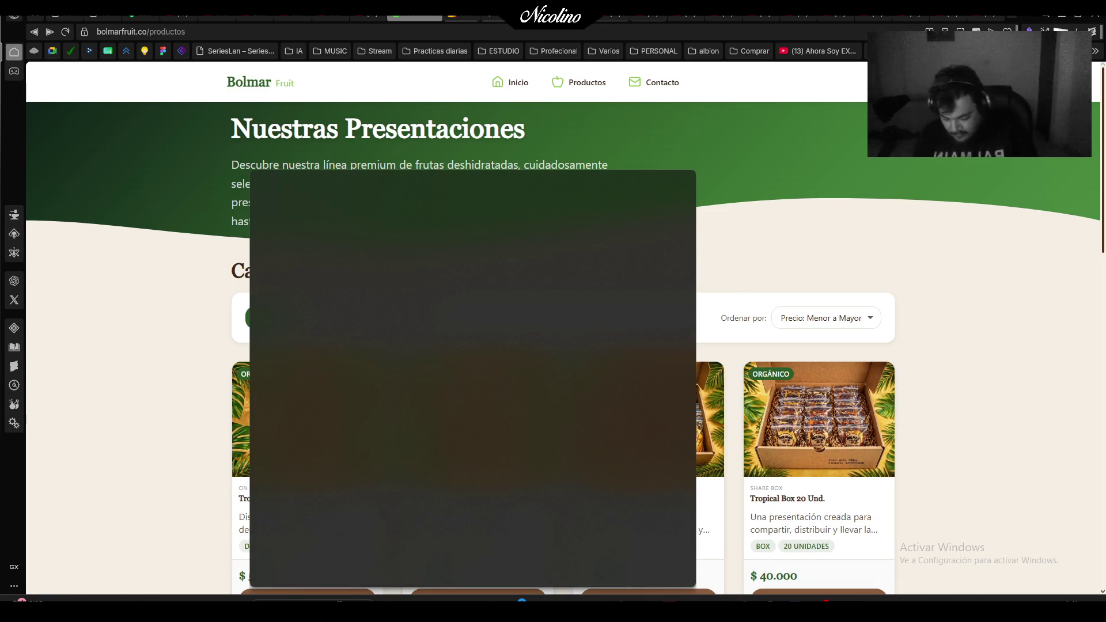
{"action": "type", "text": "phtpsho"}
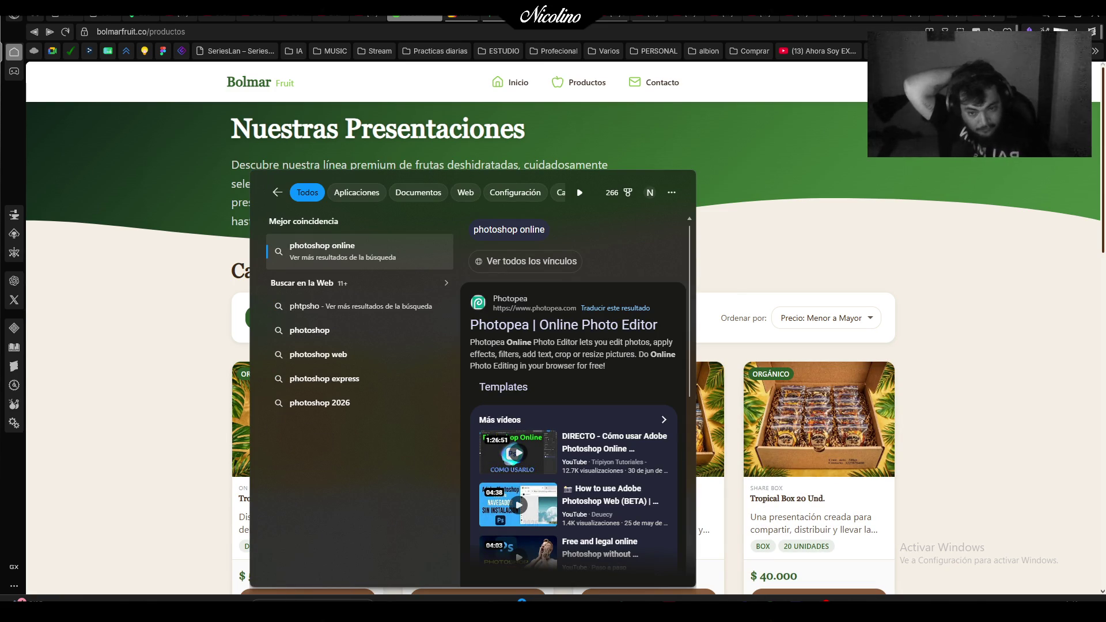
Correct the Windows search to 'Phot' and launch Adobe Photoshop 2020.
{"action": "key", "text": "BackSpace"}
{"action": "key", "text": "BackSpace"}
{"action": "key", "text": "BackSpace"}
{"action": "type", "text": "Phot"}
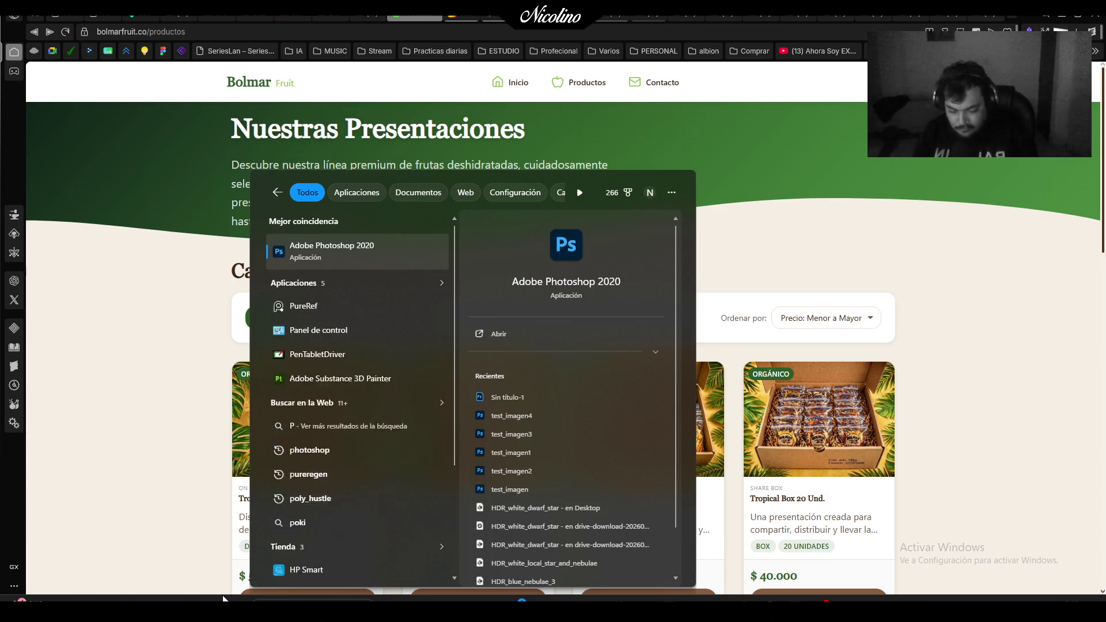
{"action": "left_click", "coordinate": [372, 252]}
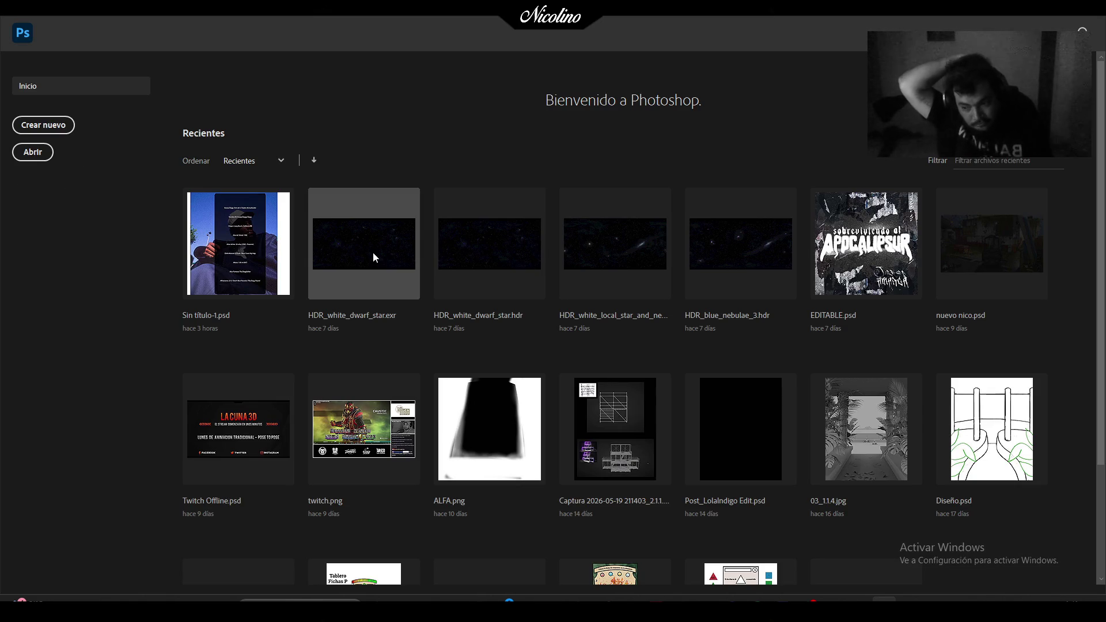
Create a new transparent 1080 × 1920 px document starting from the hd preset.
{"action": "left_click", "coordinate": [69, 128]}
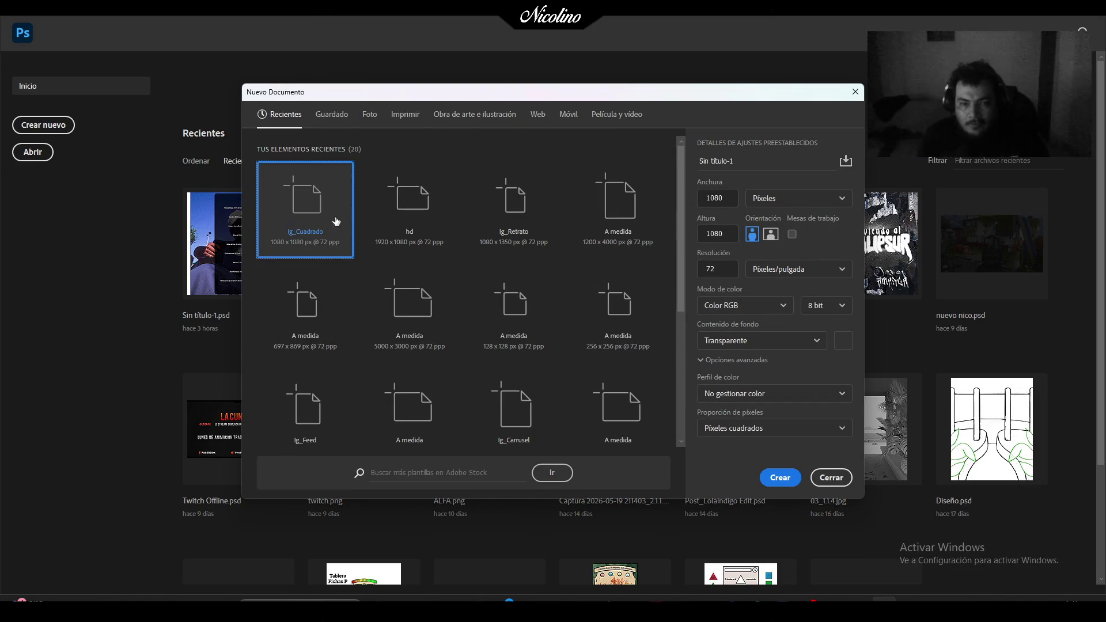
{"action": "left_click", "coordinate": [419, 203]}
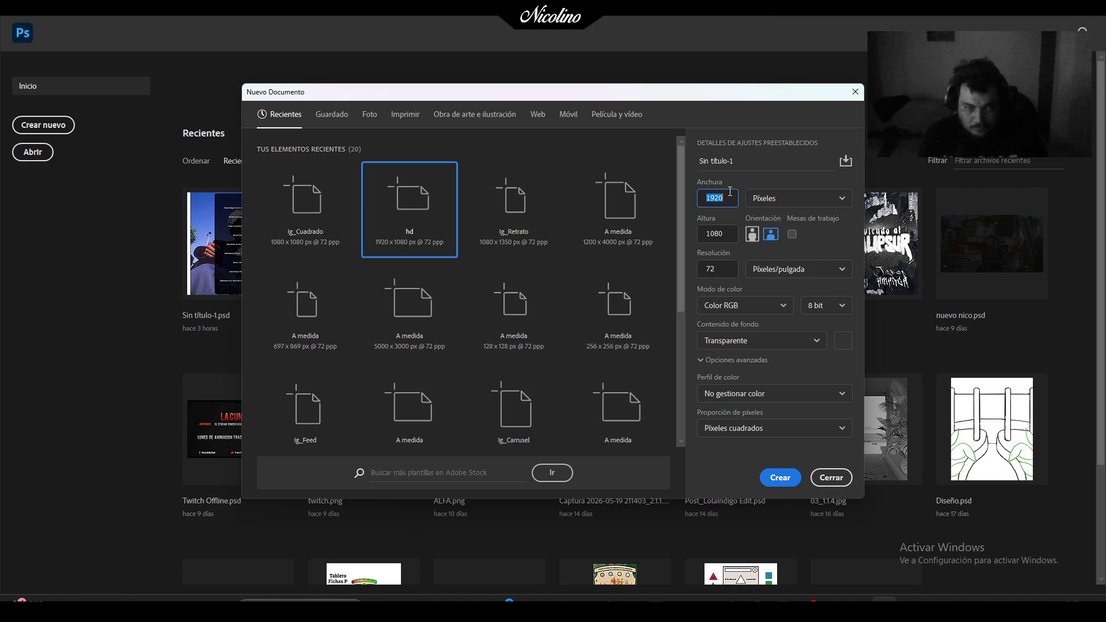
{"action": "double_click", "coordinate": [707, 194]}
{"action": "type", "text": "1"}
{"action": "key", "text": "BackSpace"}
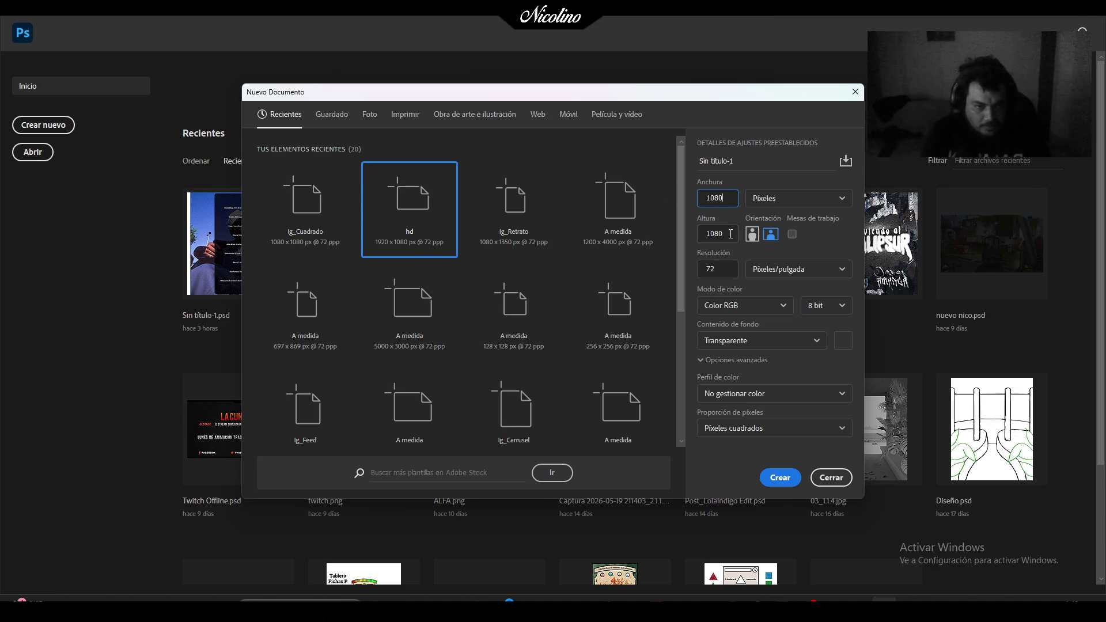
{"action": "key", "text": "Tab"}
{"action": "type", "text": "10"}
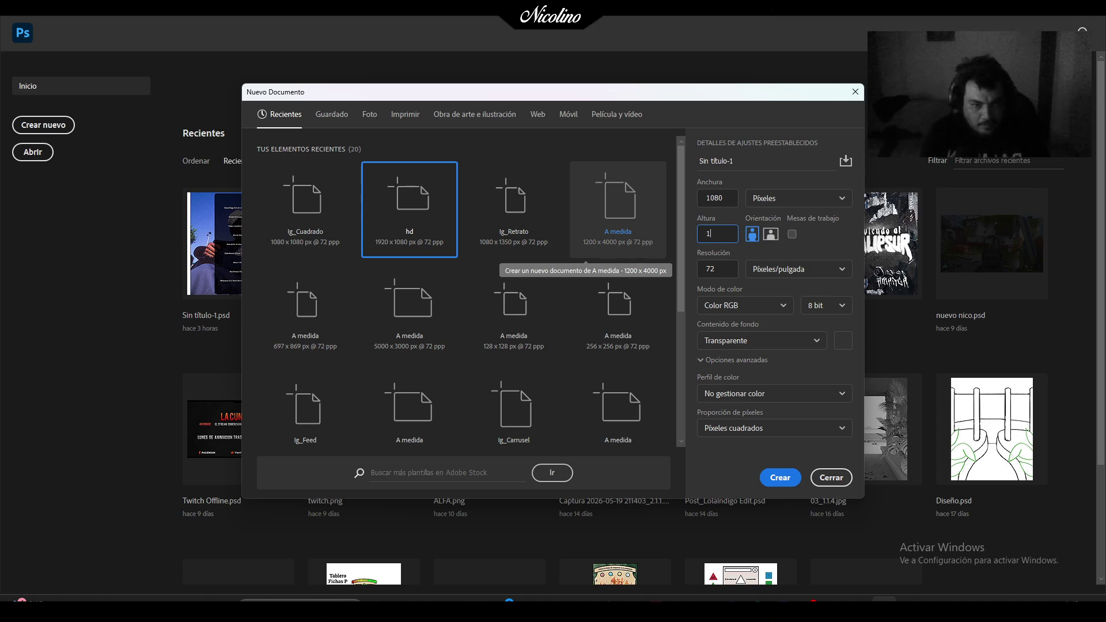
{"action": "left_click", "coordinate": [780, 477]}
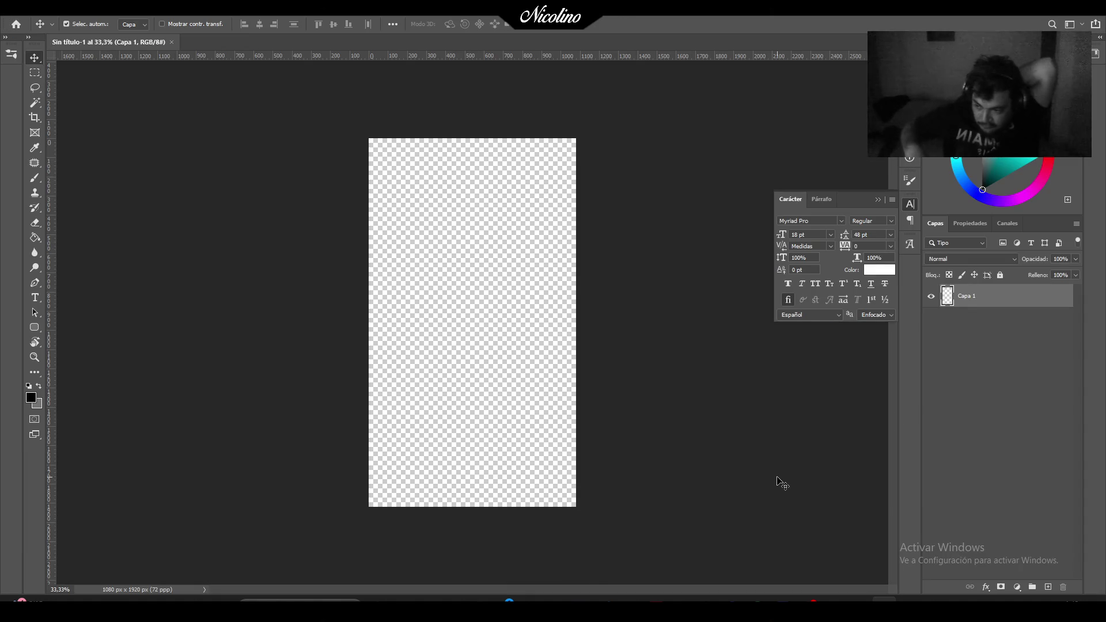
{"action": "key", "text": "XF86AudioRaiseVolume"}
{"action": "key", "text": "XF86AudioRaiseVolume"}
{"action": "key", "text": "XF86AudioRaiseVolume"}
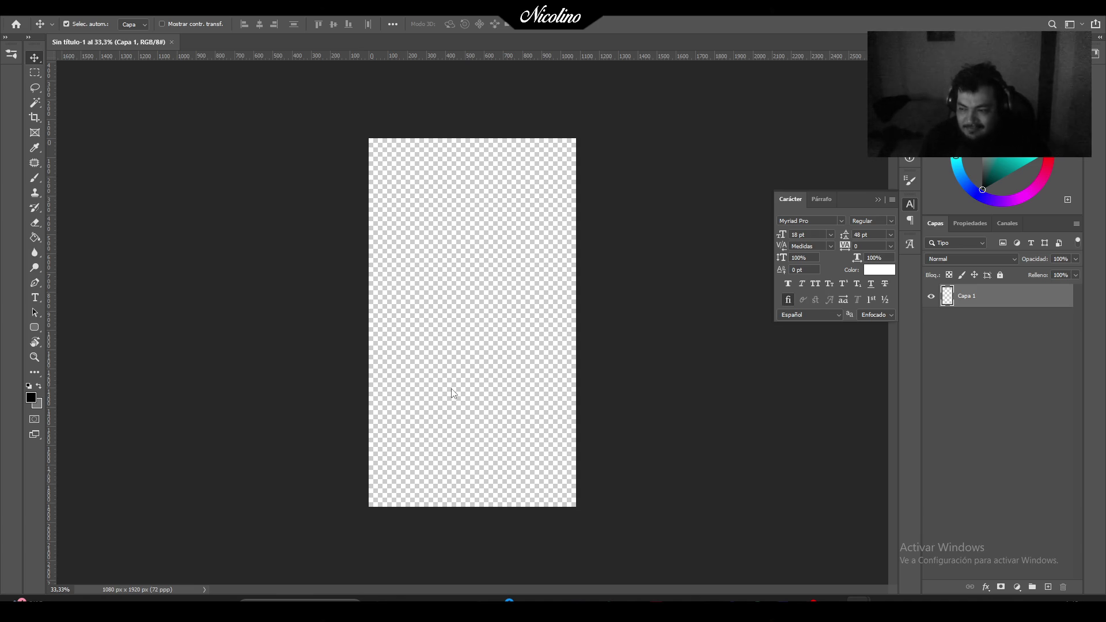
{"action": "mouse_move", "coordinate": [858, 610]}
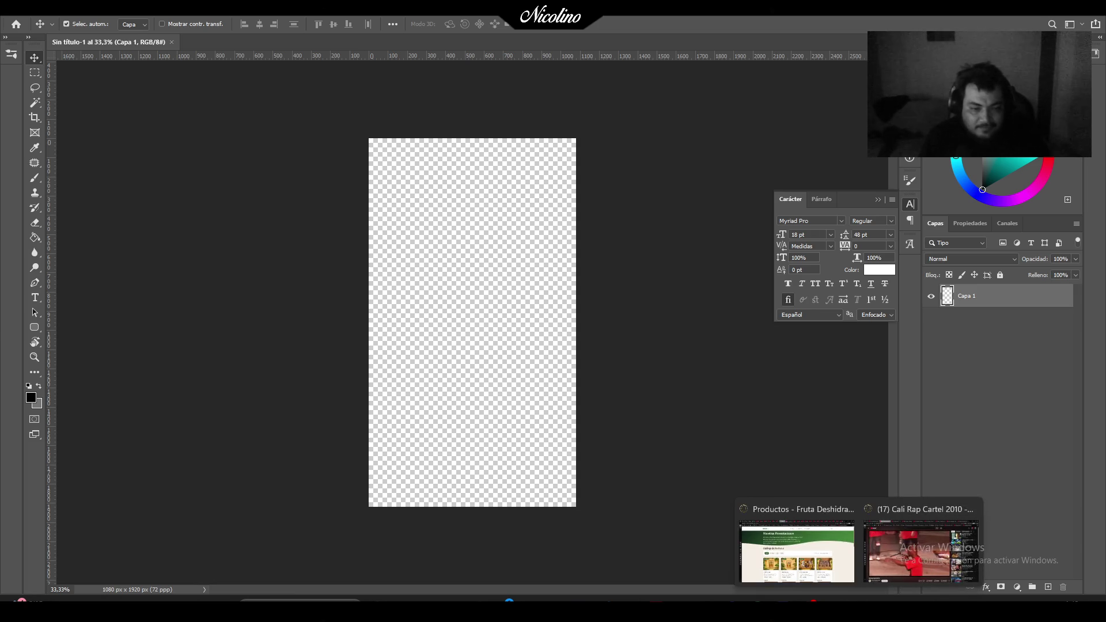
Snip the Bolmar Fruit 'Nuestras Presentaciones' banner and paste it into Sin título-1.
{"action": "left_click", "coordinate": [798, 544]}
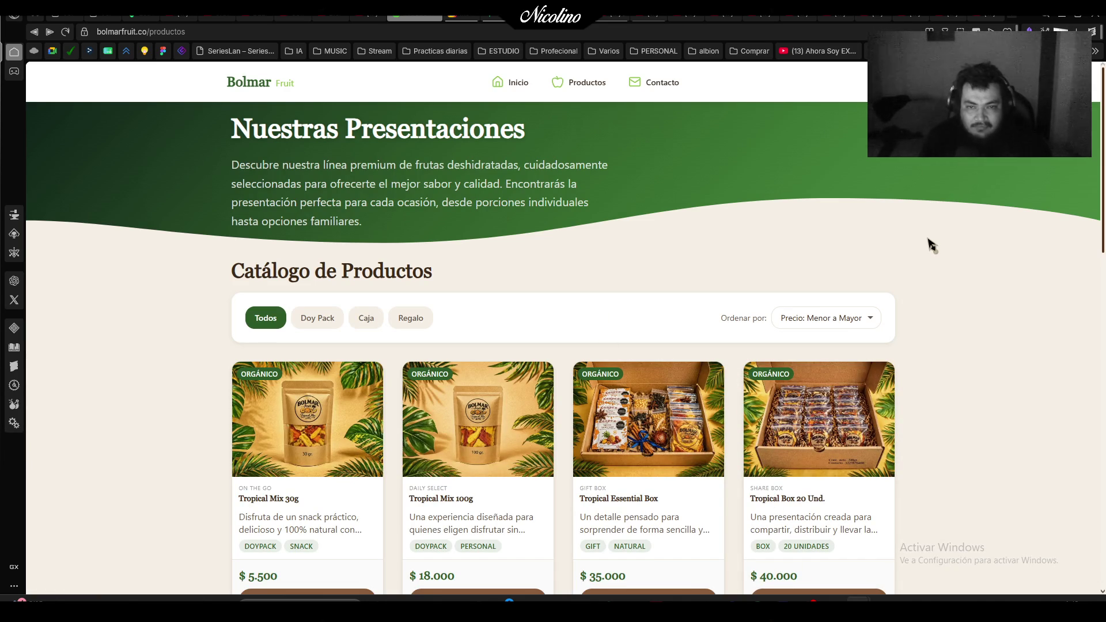
{"action": "key", "text": "super+shift+s"}
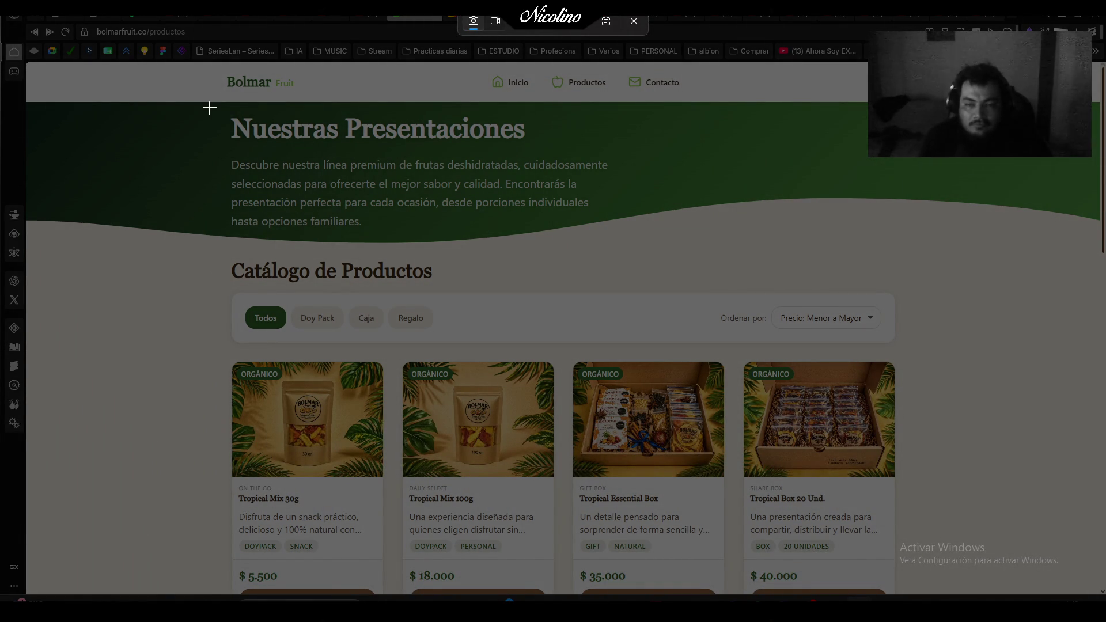
{"action": "mouse_move", "coordinate": [31, 102]}
{"action": "left_mouse_down"}
{"action": "mouse_move", "coordinate": [714, 241]}
{"action": "mouse_move", "coordinate": [979, 272]}
{"action": "mouse_move", "coordinate": [1049, 292]}
{"action": "left_mouse_up"}
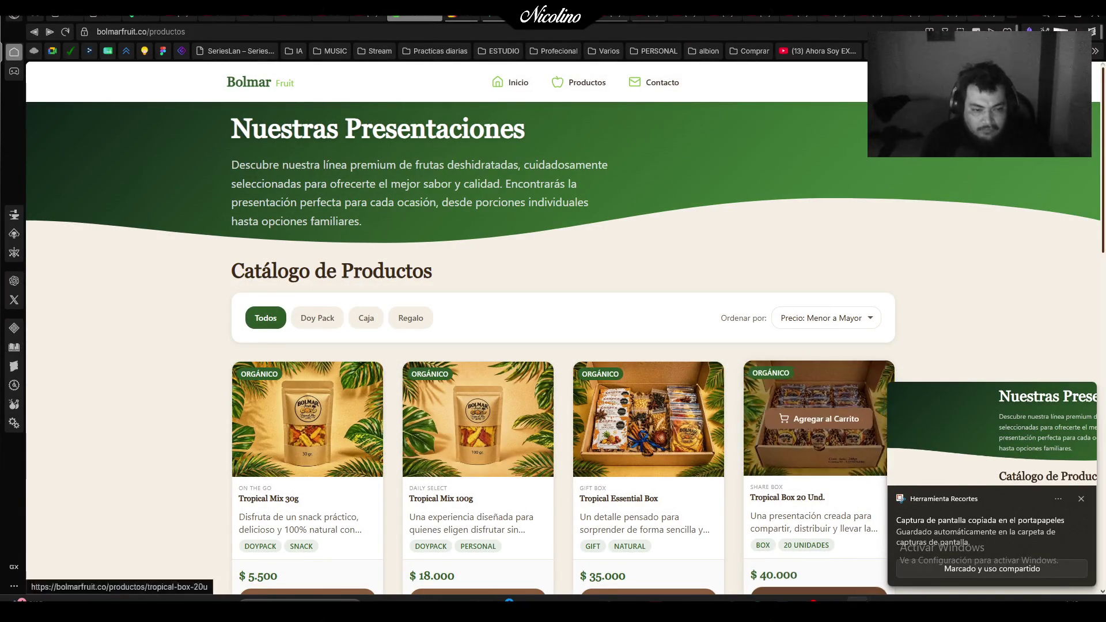
{"action": "left_click", "coordinate": [858, 599]}
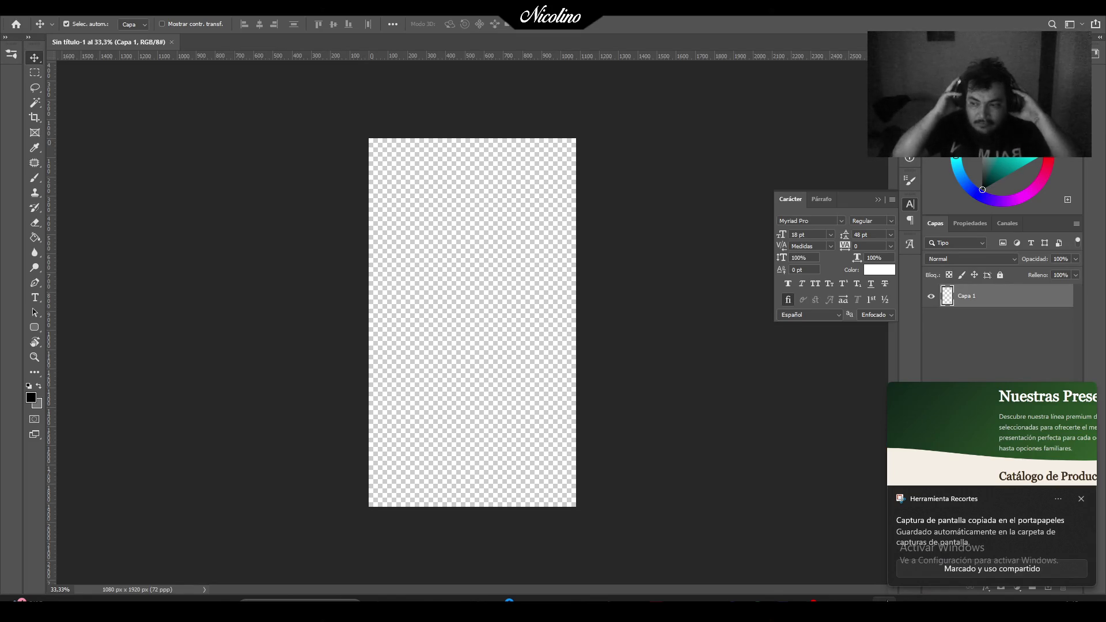
{"action": "left_click", "coordinate": [495, 345]}
{"action": "key", "text": "ctrl+v"}
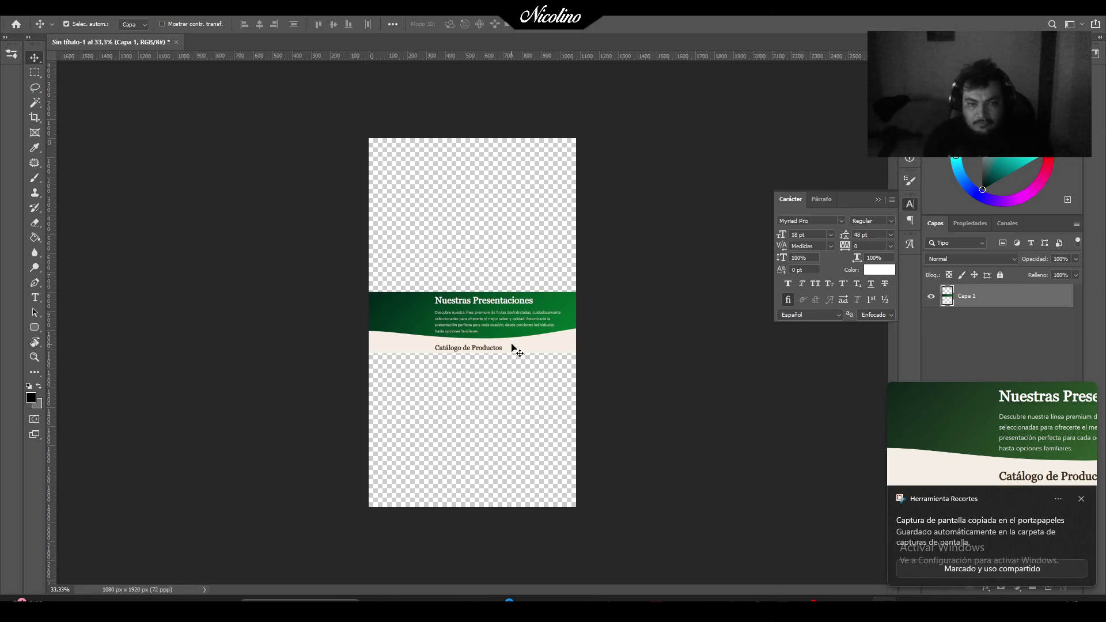
Move the pasted banner to the canvas top, commit it, and return to the Bolmar catalogue.
{"action": "key", "text": "ctrl+t"}
{"action": "left_click_drag", "start_coordinate": [515, 339], "coordinate": [510, 184]}
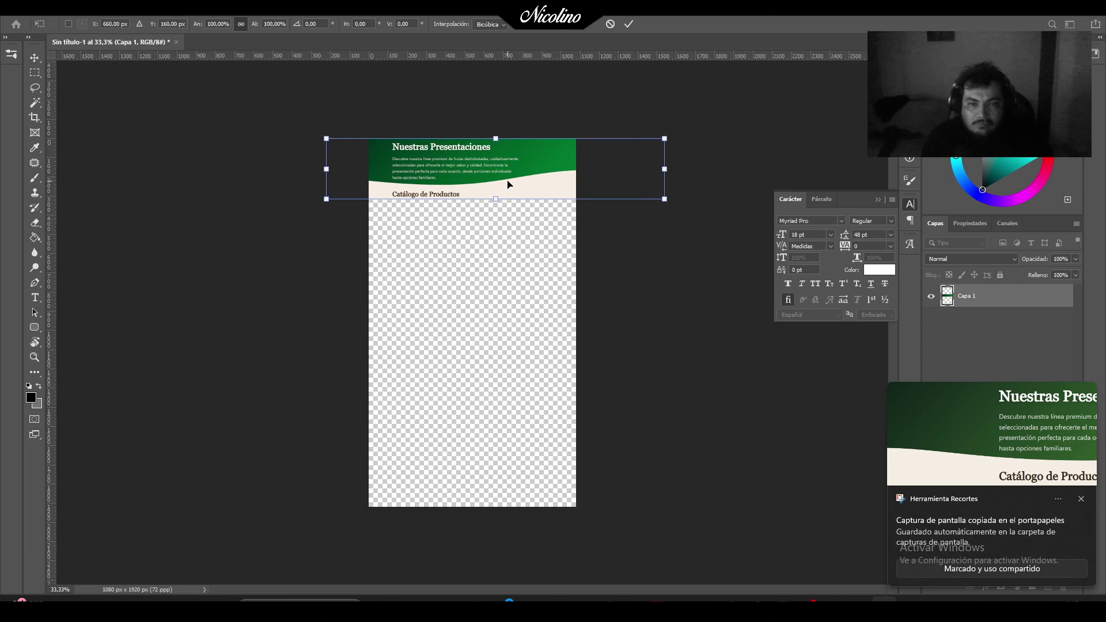
{"action": "key", "text": "Return"}
{"action": "scroll", "coordinate": [509, 184], "scroll_direction": "up", "scroll_amount": 2}
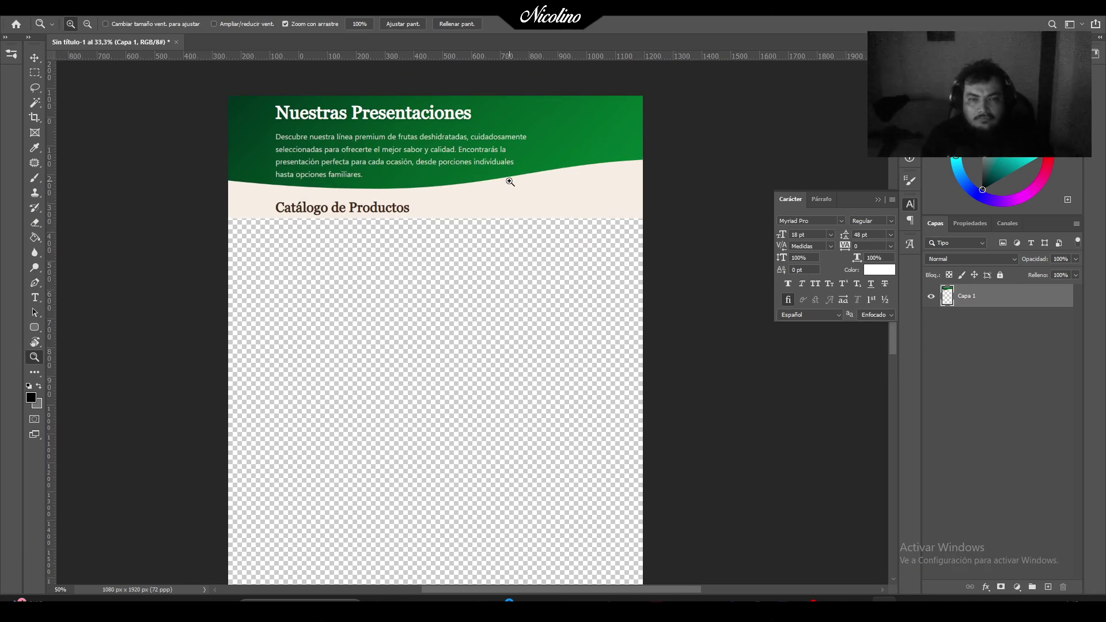
{"action": "key", "text": "alt+Tab"}
{"action": "scroll", "coordinate": [568, 288], "scroll_direction": "down", "scroll_amount": 2}
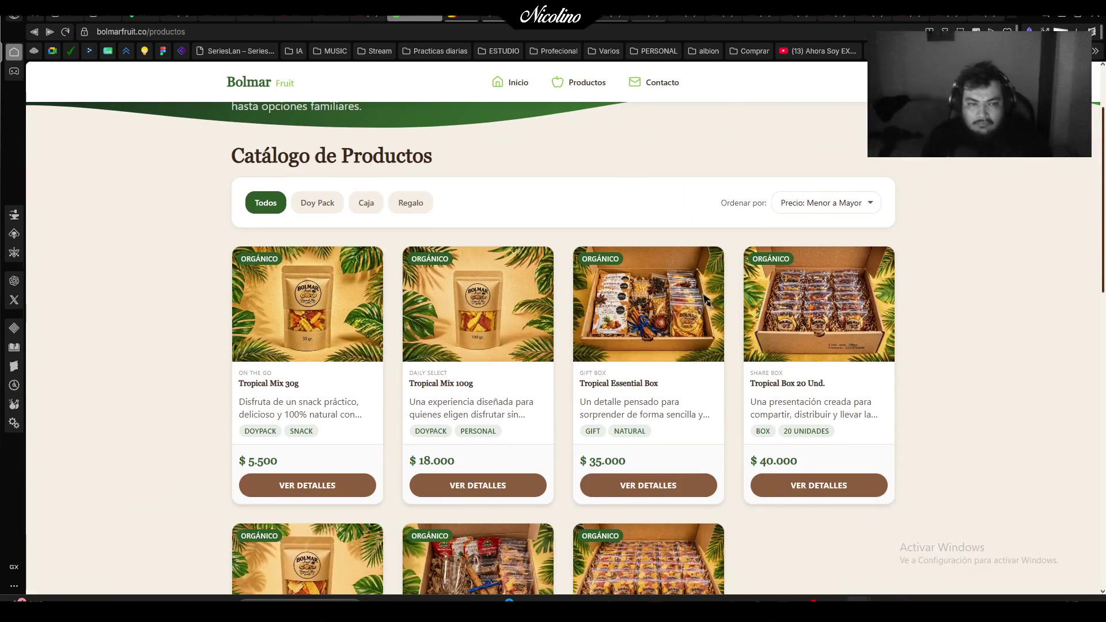
Filter the catalogue to Doy Pack and paste the three product cards into Photoshop.
{"action": "left_click", "coordinate": [317, 203]}
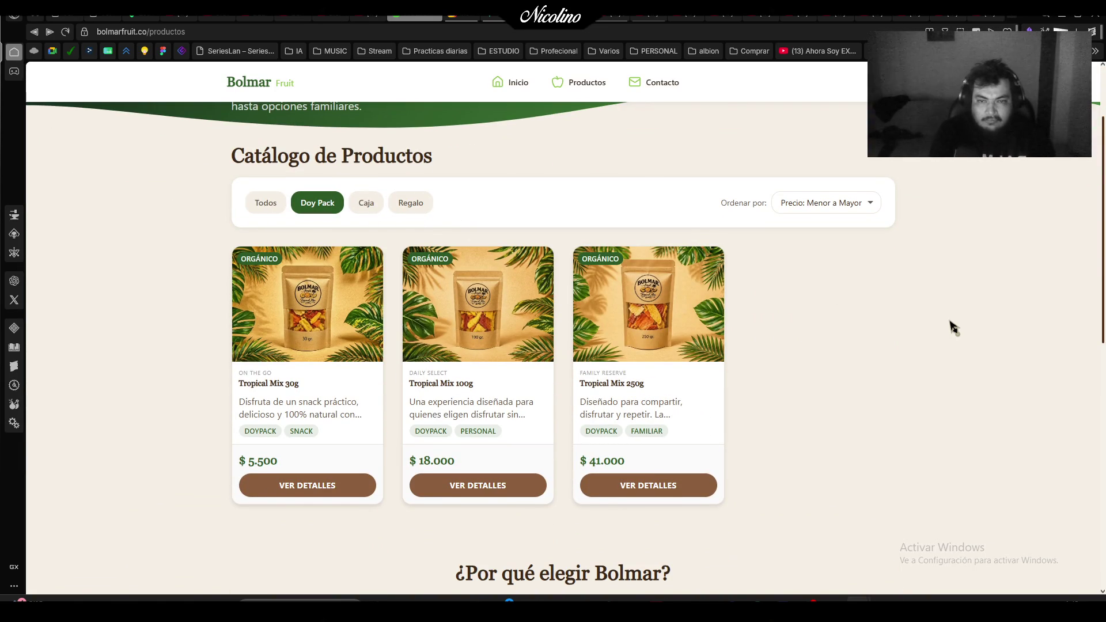
{"action": "key", "text": "super+shift+s"}
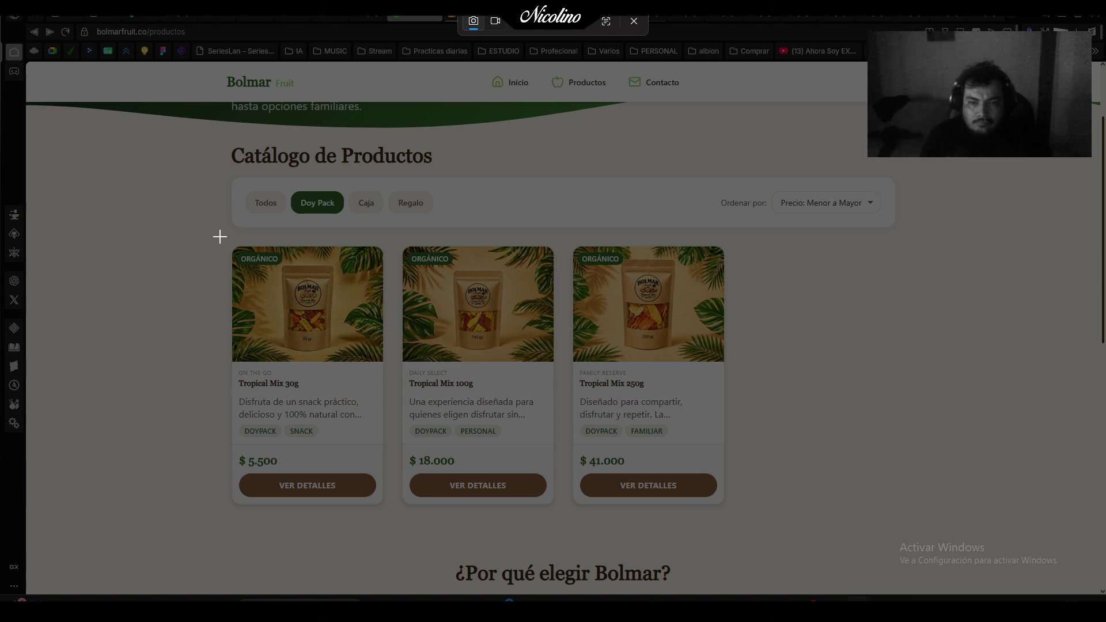
{"action": "mouse_move", "coordinate": [219, 235]}
{"action": "left_mouse_down"}
{"action": "mouse_move", "coordinate": [546, 435]}
{"action": "mouse_move", "coordinate": [688, 538]}
{"action": "mouse_move", "coordinate": [740, 520]}
{"action": "left_mouse_up"}
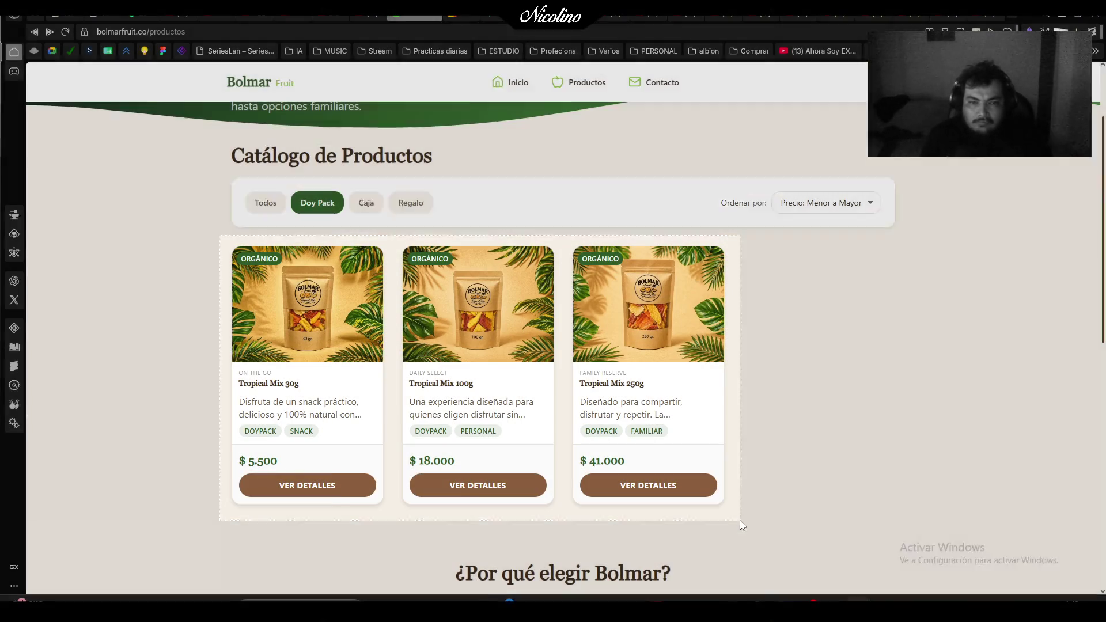
{"action": "key", "text": "alt+Tab"}
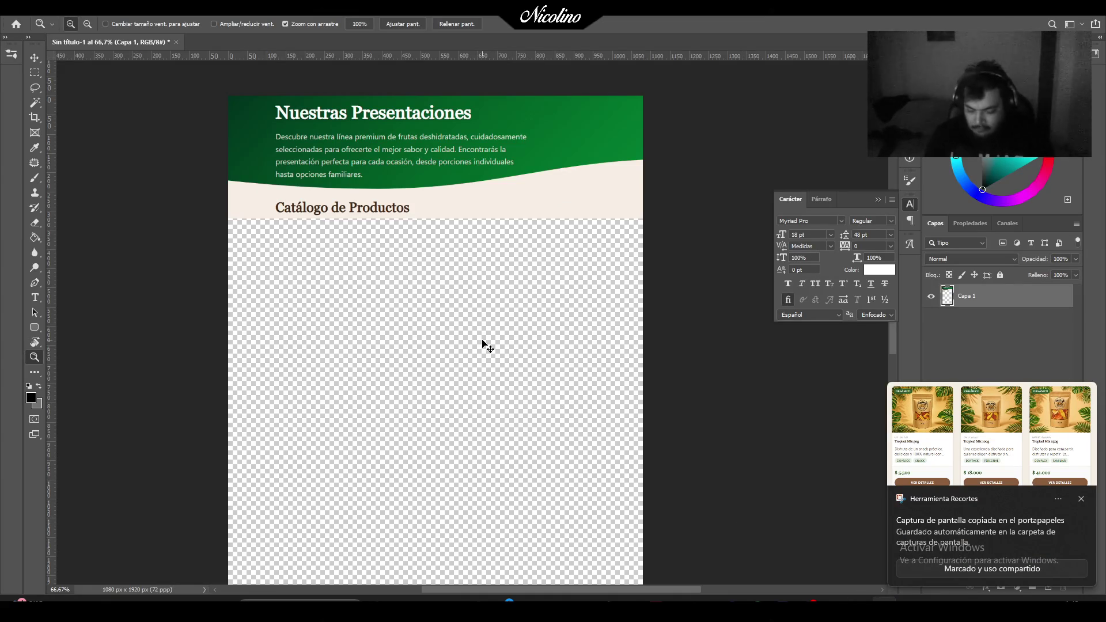
{"action": "key", "text": "ctrl+v"}
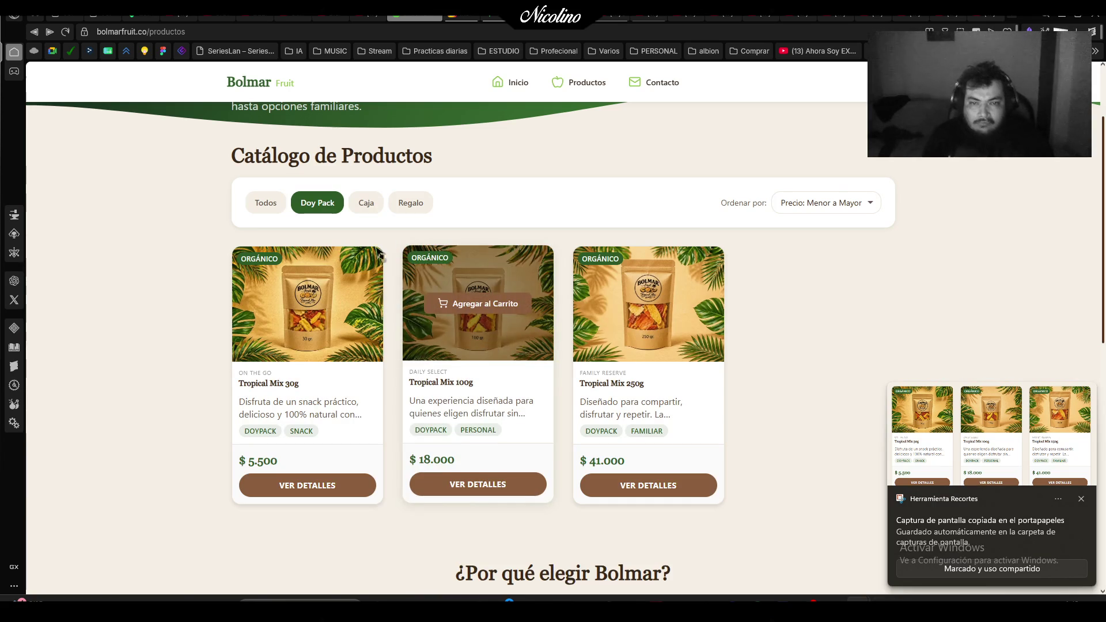
Filter to Caja and capture the two Tropical Box cards for Photoshop.
{"action": "left_click", "coordinate": [363, 206]}
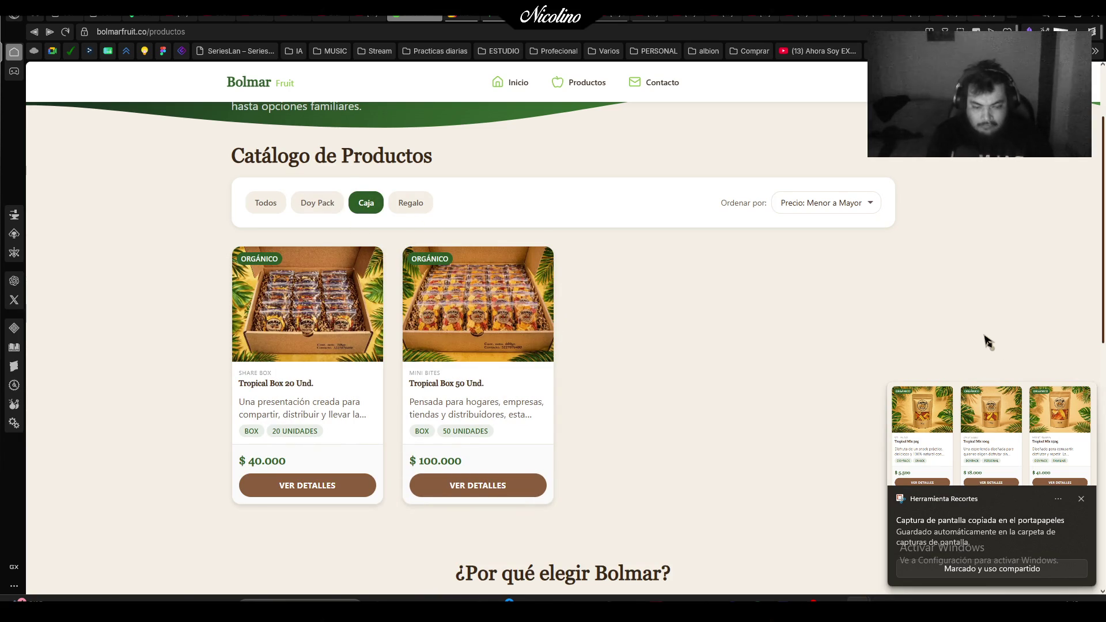
{"action": "key", "text": "super+shift+s"}
{"action": "mouse_move", "coordinate": [213, 236]}
{"action": "left_mouse_down"}
{"action": "mouse_move", "coordinate": [281, 300]}
{"action": "mouse_move", "coordinate": [582, 520]}
{"action": "left_mouse_up"}
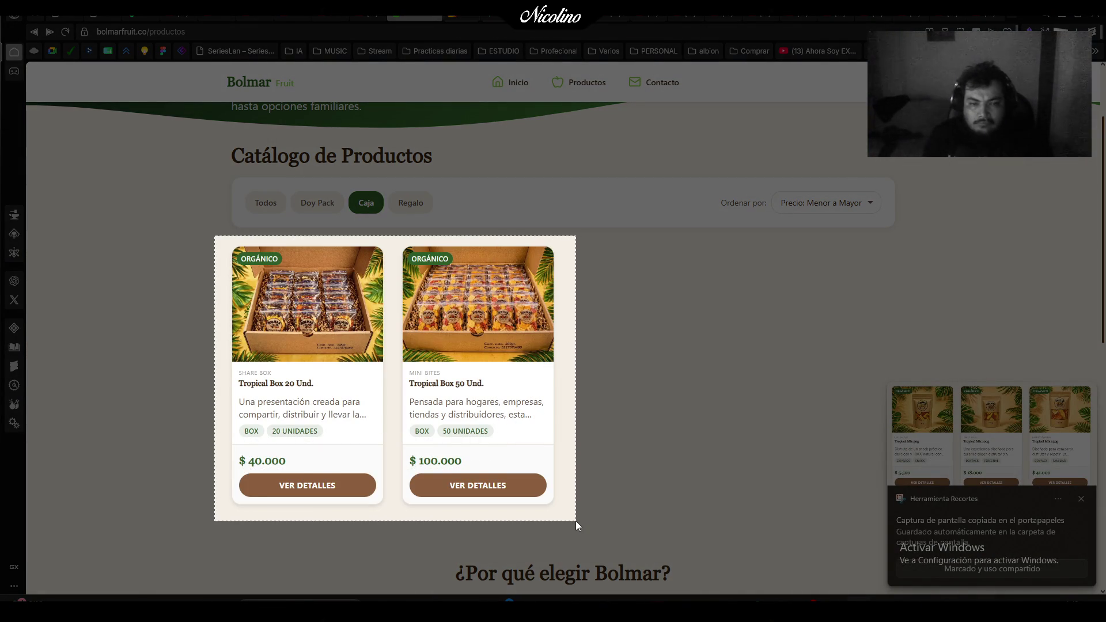
{"action": "key", "text": "alt+Tab"}
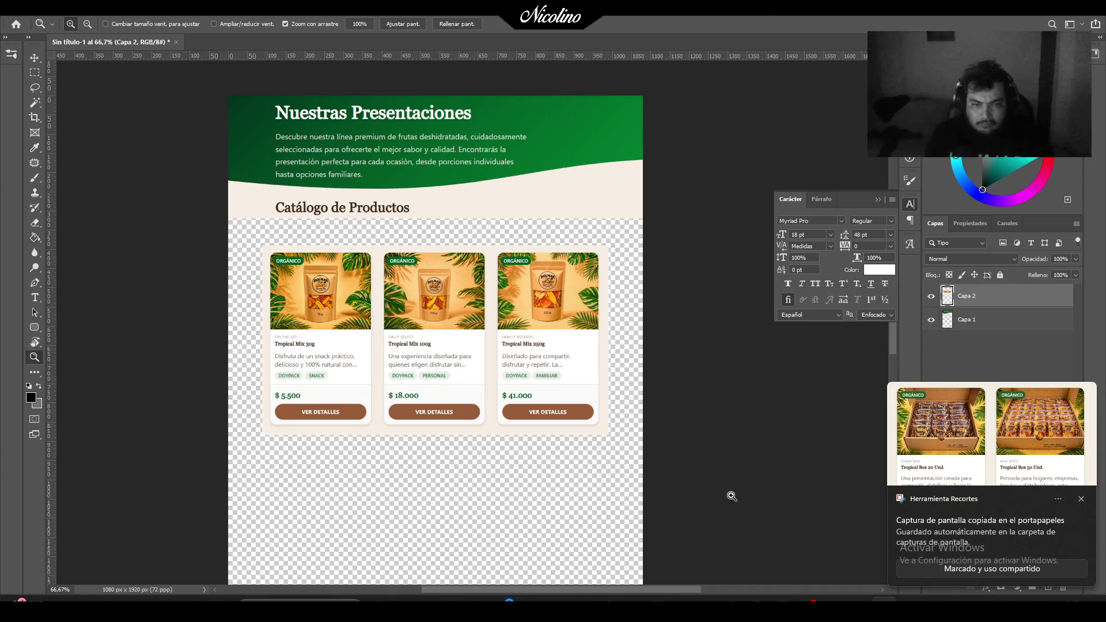
Paste the two Tropical Box cards as a new layer and move them below the Tropical Mix row.
{"action": "key", "text": "ctrl+v"}
{"action": "scroll", "coordinate": [469, 329], "scroll_direction": "down", "scroll_amount": 3}
{"action": "scroll", "coordinate": [469, 330], "scroll_direction": "right", "scroll_amount": 1}
{"action": "key", "text": "ctrl+t"}
{"action": "left_click_drag", "start_coordinate": [483, 280], "coordinate": [482, 492]}
{"action": "key", "text": "Return"}
Scroll down the canvas view, then return to the Bolmar catalogue in the browser.
{"action": "key", "text": "z"}
{"action": "scroll", "coordinate": [473, 416], "scroll_direction": "down", "scroll_amount": 1}
{"action": "scroll", "coordinate": [473, 416], "scroll_direction": "down", "scroll_amount": 1}
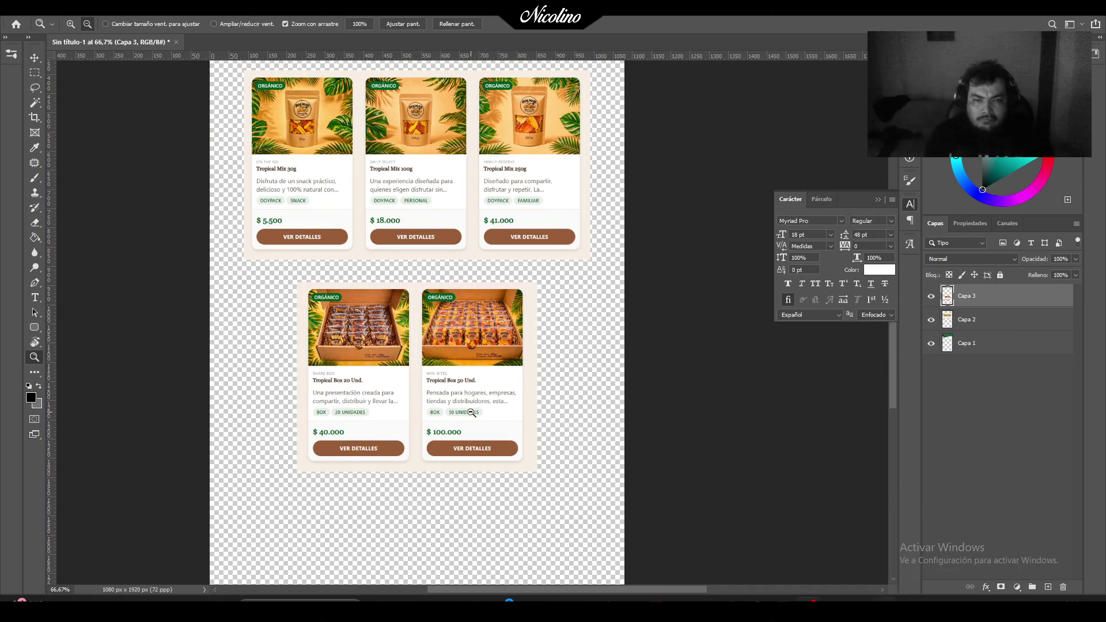
{"action": "key", "text": "alt+Tab"}
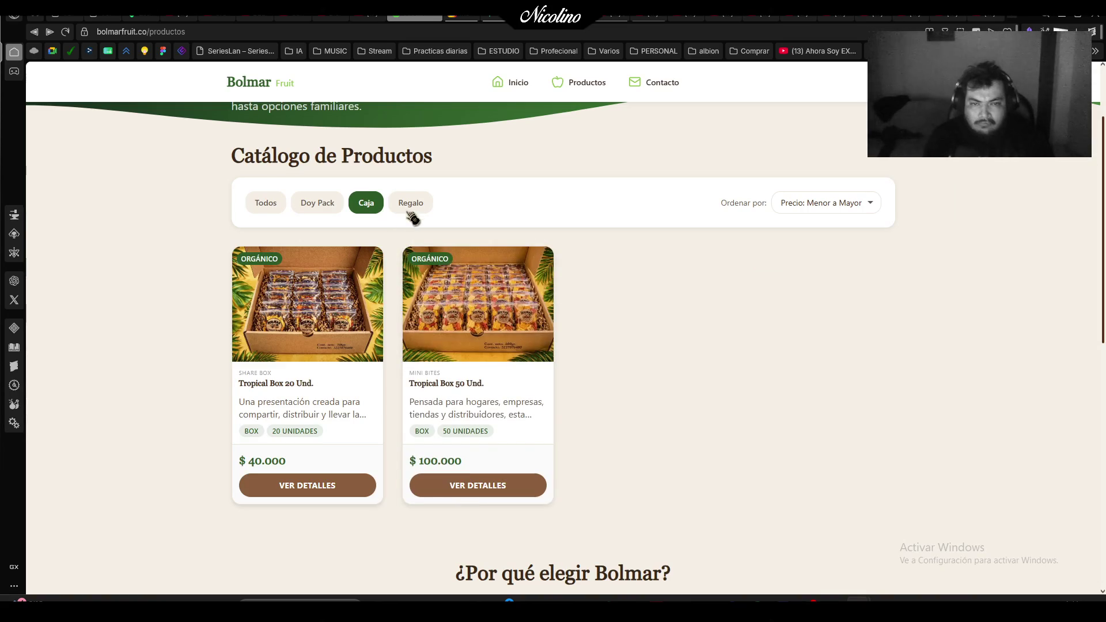
Filter the catalogue to Regalo and snip the Tropical Essential and Ritual Box cards.
{"action": "left_click", "coordinate": [410, 205]}
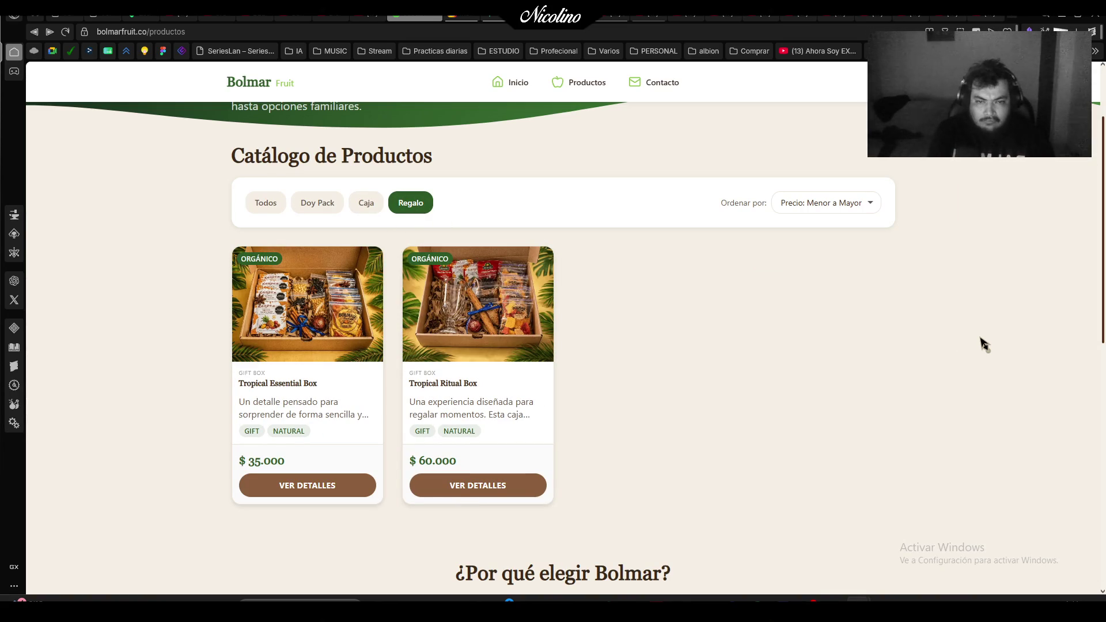
{"action": "key", "text": "super+shift+s"}
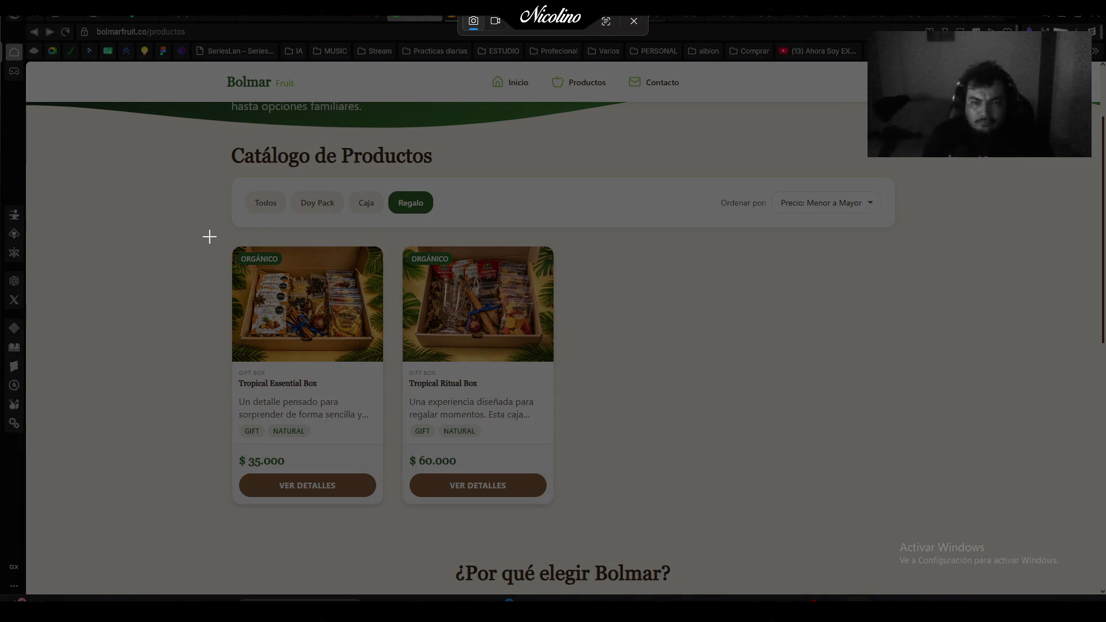
{"action": "mouse_move", "coordinate": [209, 235]}
{"action": "left_mouse_down"}
{"action": "mouse_move", "coordinate": [463, 462]}
{"action": "mouse_move", "coordinate": [575, 522]}
{"action": "left_mouse_up"}
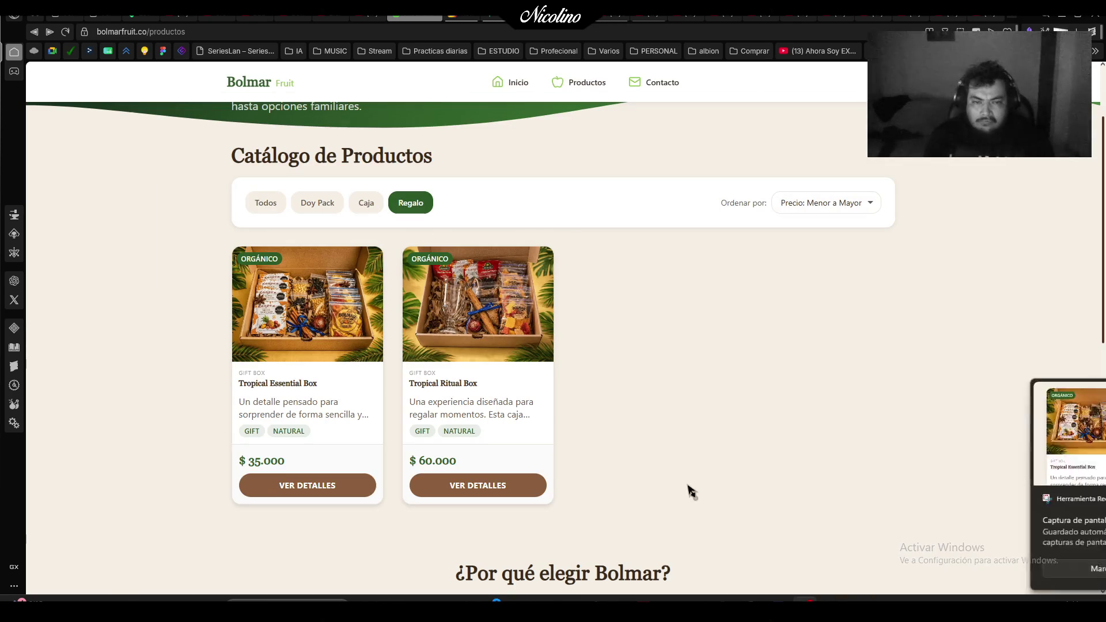
{"action": "key", "text": "alt+Tab"}
{"action": "scroll", "coordinate": [511, 346], "scroll_direction": "down", "scroll_amount": 6}
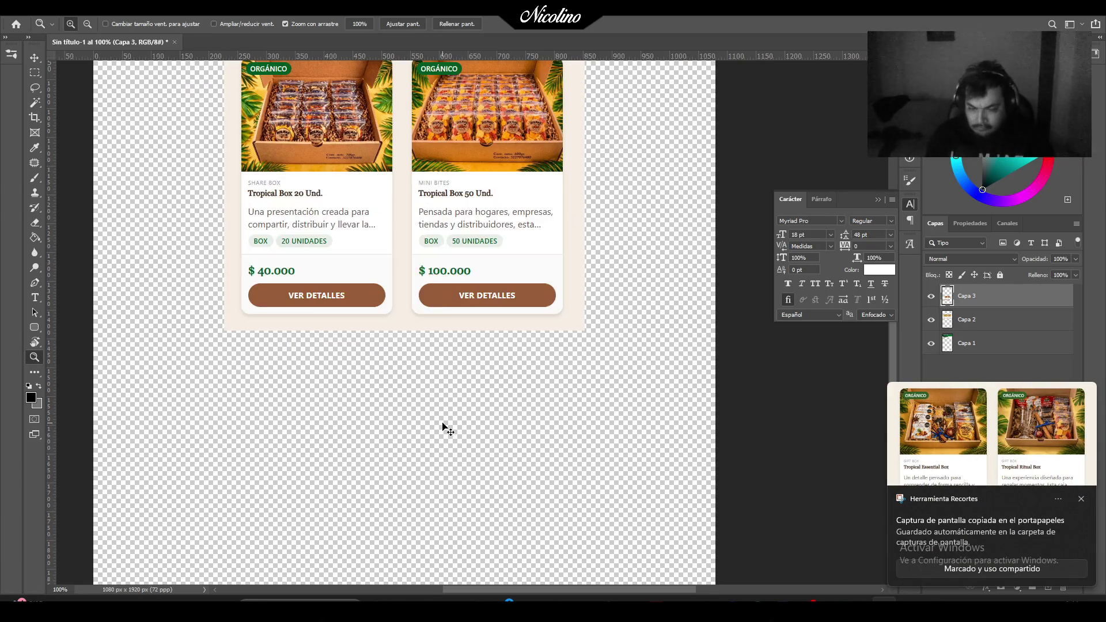
Paste the gift box cards as a new layer and move them below the Tropical Box row.
{"action": "key", "text": "ctrl+v"}
{"action": "key", "text": "ctrl+t"}
{"action": "mouse_move", "coordinate": [509, 337]}
{"action": "left_mouse_down"}
{"action": "mouse_move", "coordinate": [507, 523]}
{"action": "mouse_move", "coordinate": [510, 493]}
{"action": "left_mouse_up"}
{"action": "scroll", "coordinate": [509, 491], "scroll_direction": "down", "scroll_amount": 2}
{"action": "key", "text": "Return"}
Zoom out and fit the whole page to the window.
{"action": "key", "text": "z"}
{"action": "left_click", "coordinate": [645, 240], "text": "alt"}
{"action": "mouse_move", "coordinate": [504, 189]}
{"action": "left_mouse_down"}
{"action": "mouse_move", "coordinate": [525, 190]}
{"action": "mouse_move", "coordinate": [438, 190]}
{"action": "left_mouse_up"}
{"action": "left_click", "coordinate": [438, 23]}
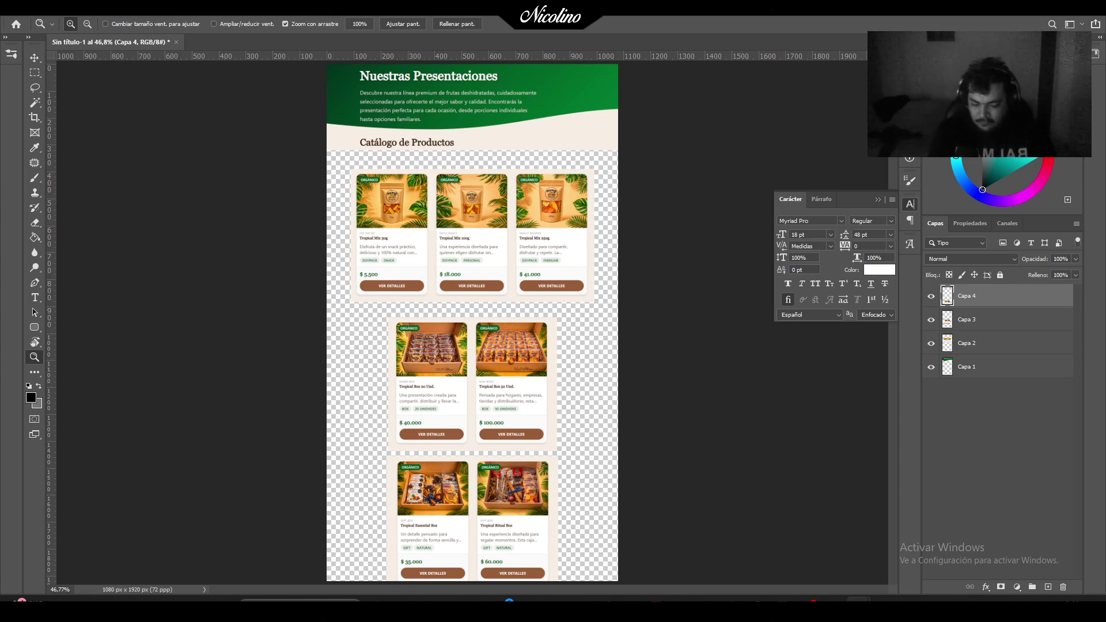
Take a full-screen screenshot of the layout and select the Tropical Mix cards layer.
{"action": "key", "text": "super+shift+s"}
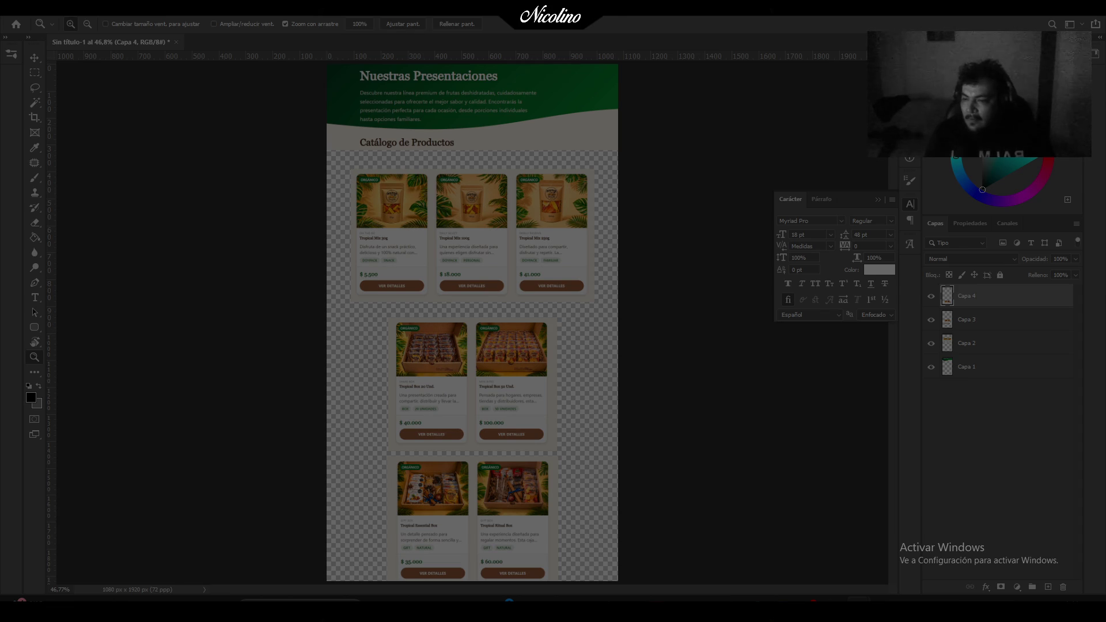
{"action": "left_click", "coordinate": [17, 550]}
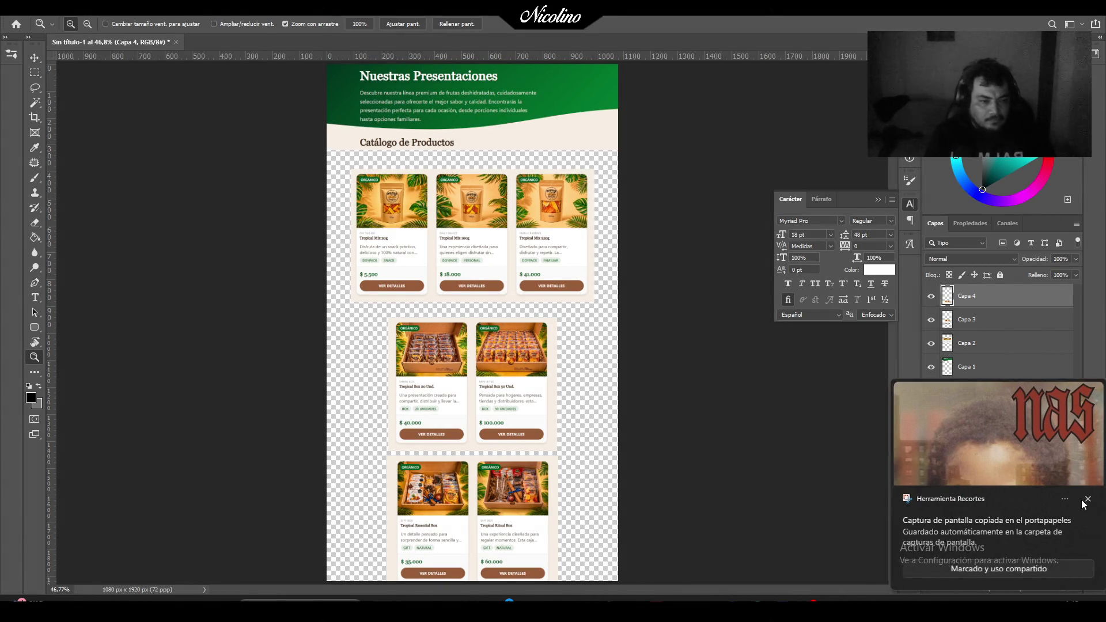
{"action": "left_click", "coordinate": [983, 351]}
Nudge the Tropical Mix, Tropical Box and gift box rows up to tighten their spacing.
{"action": "key", "text": "ctrl+t"}
{"action": "left_click_drag", "start_coordinate": [496, 262], "coordinate": [493, 250]}
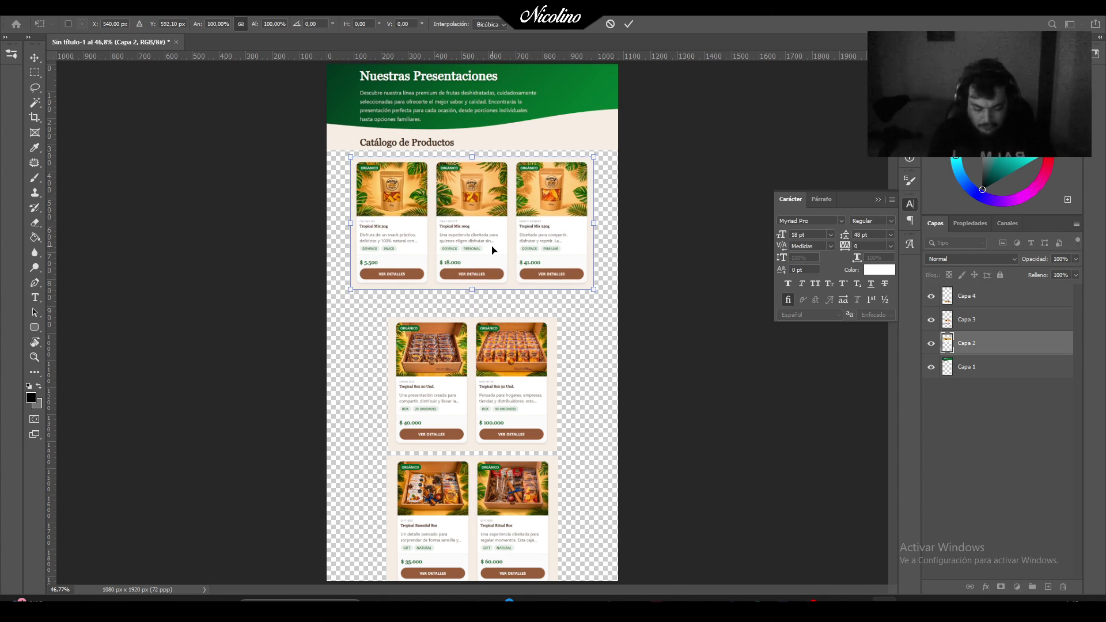
{"action": "key", "text": "Return"}
{"action": "left_click", "coordinate": [995, 325]}
{"action": "key", "text": "ctrl+t"}
{"action": "left_click_drag", "start_coordinate": [507, 397], "coordinate": [507, 380]}
{"action": "key", "text": "Return"}
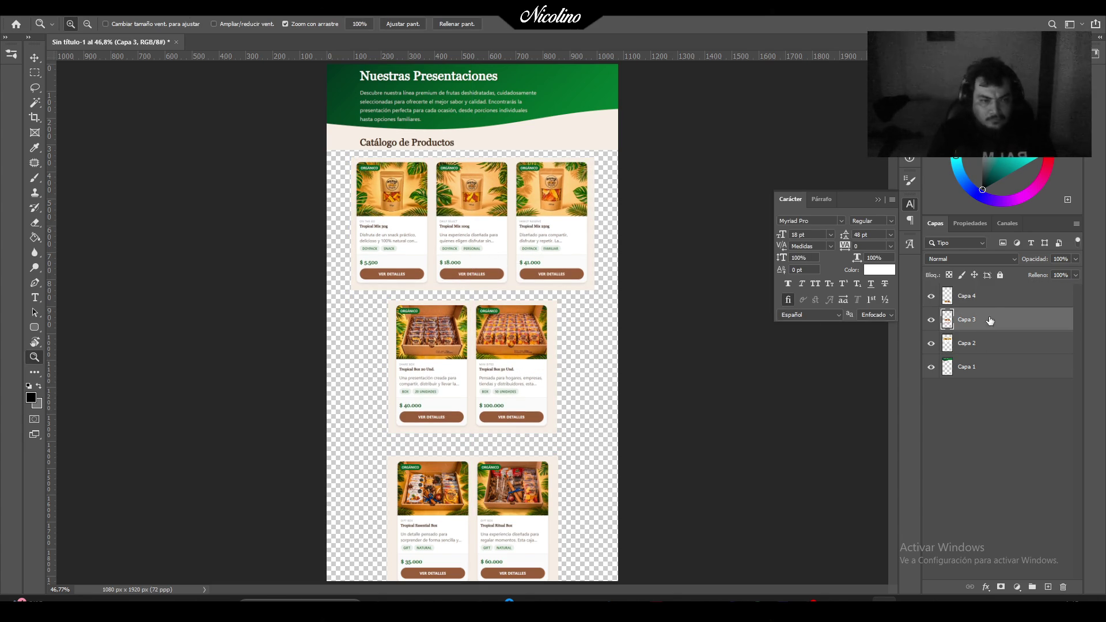
{"action": "left_click", "coordinate": [991, 304]}
{"action": "key", "text": "ctrl+t"}
{"action": "left_click_drag", "start_coordinate": [504, 517], "coordinate": [502, 501]}
{"action": "key", "text": "Return"}
Sample the card cream colour and fill a new layer beneath Capa 1 with it.
{"action": "key", "text": "i"}
{"action": "left_click", "coordinate": [553, 350]}
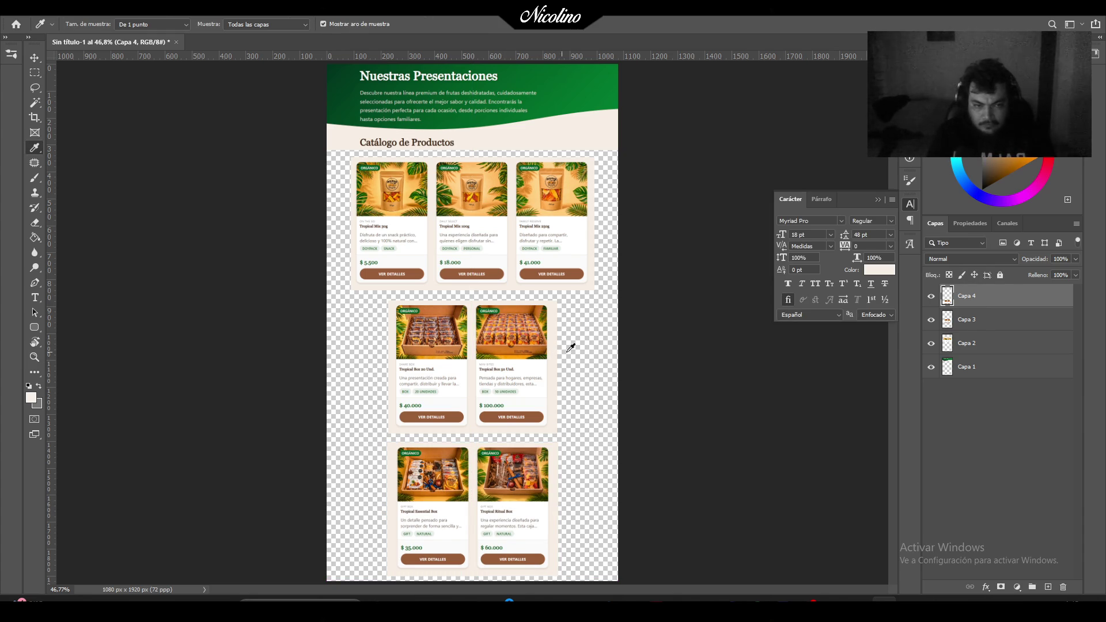
{"action": "left_click", "coordinate": [992, 369]}
{"action": "key", "text": "ctrl+shift+alt+n"}
{"action": "mouse_move", "coordinate": [982, 383]}
{"action": "left_mouse_down"}
{"action": "mouse_move", "coordinate": [987, 406]}
{"action": "mouse_move", "coordinate": [983, 371]}
{"action": "mouse_move", "coordinate": [977, 393]}
{"action": "left_mouse_up"}
{"action": "key", "text": "g"}
{"action": "left_click", "coordinate": [613, 293]}
Zoom and scroll across the catalogue canvas to review the three card rows.
{"action": "key", "text": "z"}
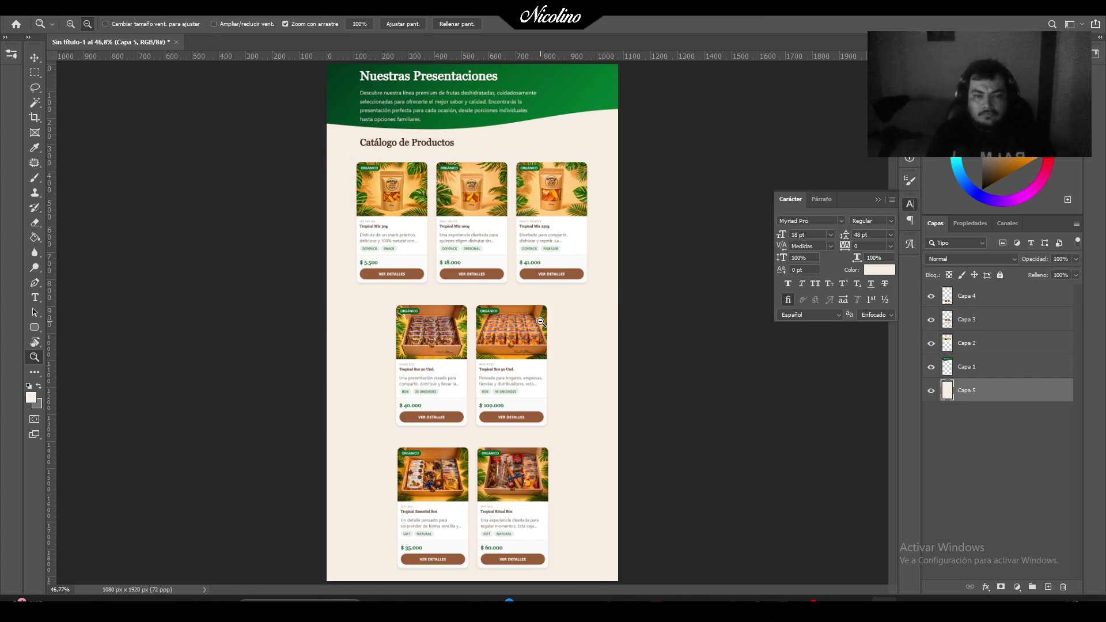
{"action": "left_click", "coordinate": [542, 317], "text": "alt"}
{"action": "left_click", "coordinate": [346, 362]}
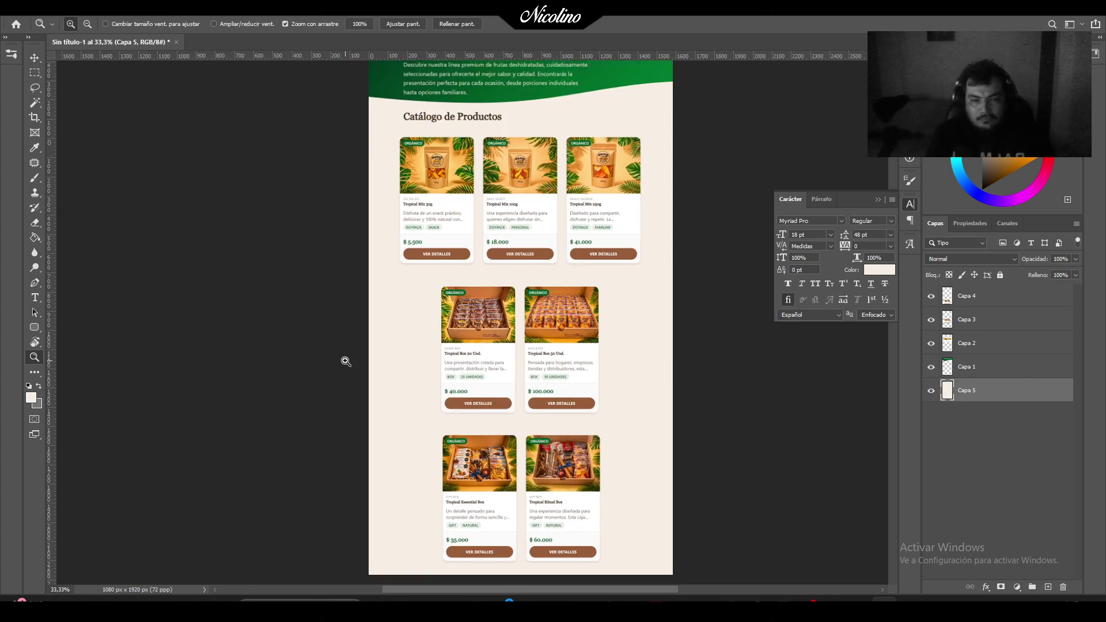
{"action": "double_click", "coordinate": [490, 148]}
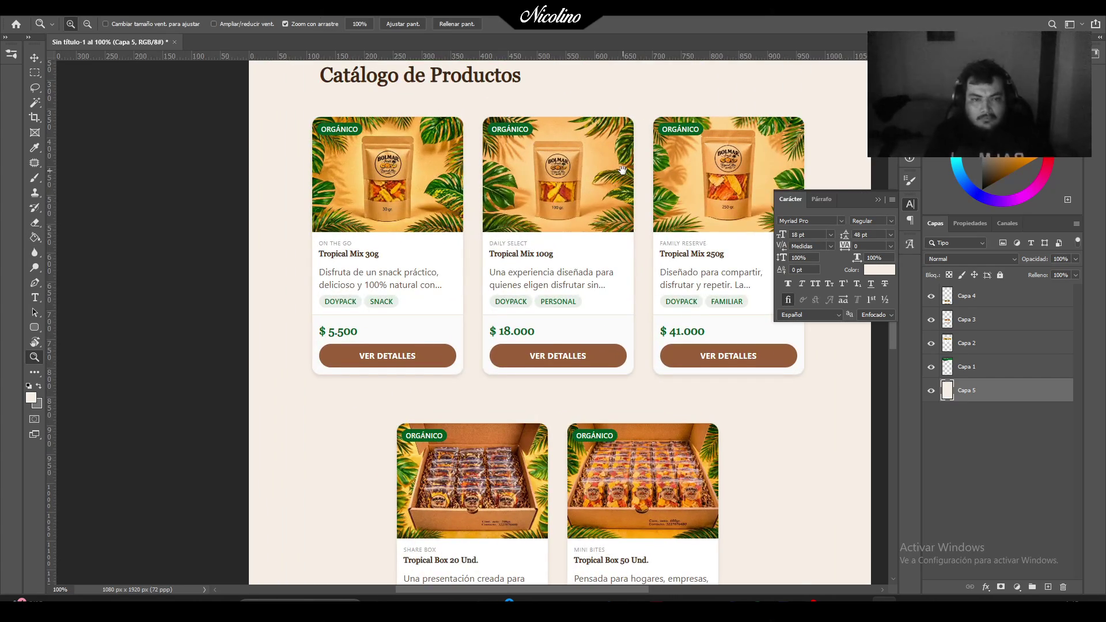
{"action": "scroll", "coordinate": [597, 330], "scroll_direction": "up", "scroll_amount": 5}
{"action": "scroll", "coordinate": [597, 331], "scroll_direction": "down", "scroll_amount": 5}
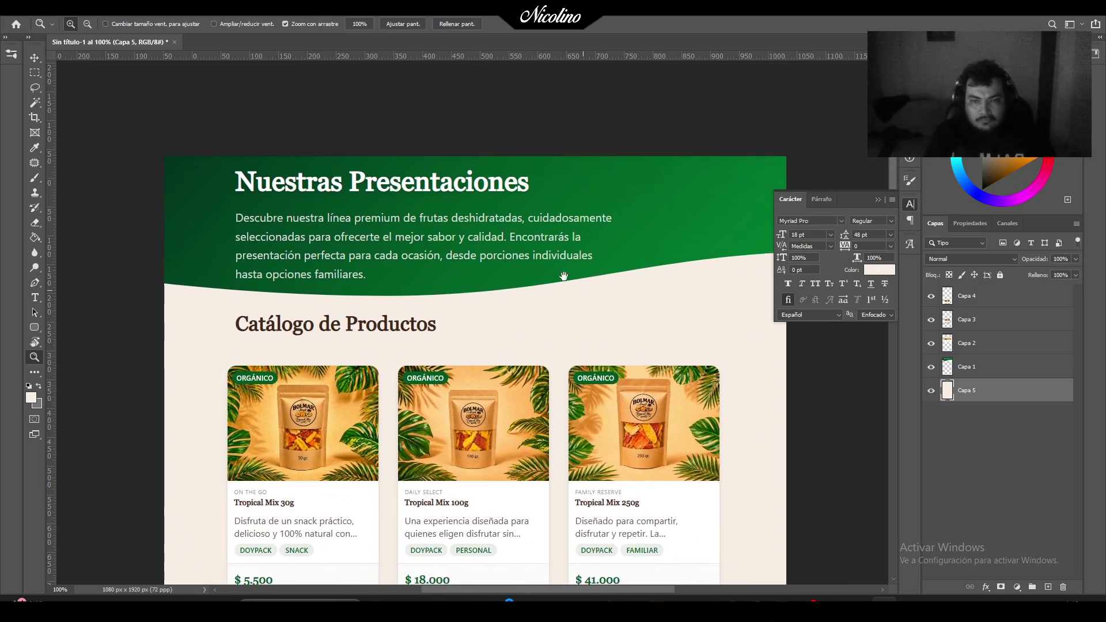
{"action": "scroll", "coordinate": [585, 342], "scroll_direction": "down", "scroll_amount": 3}
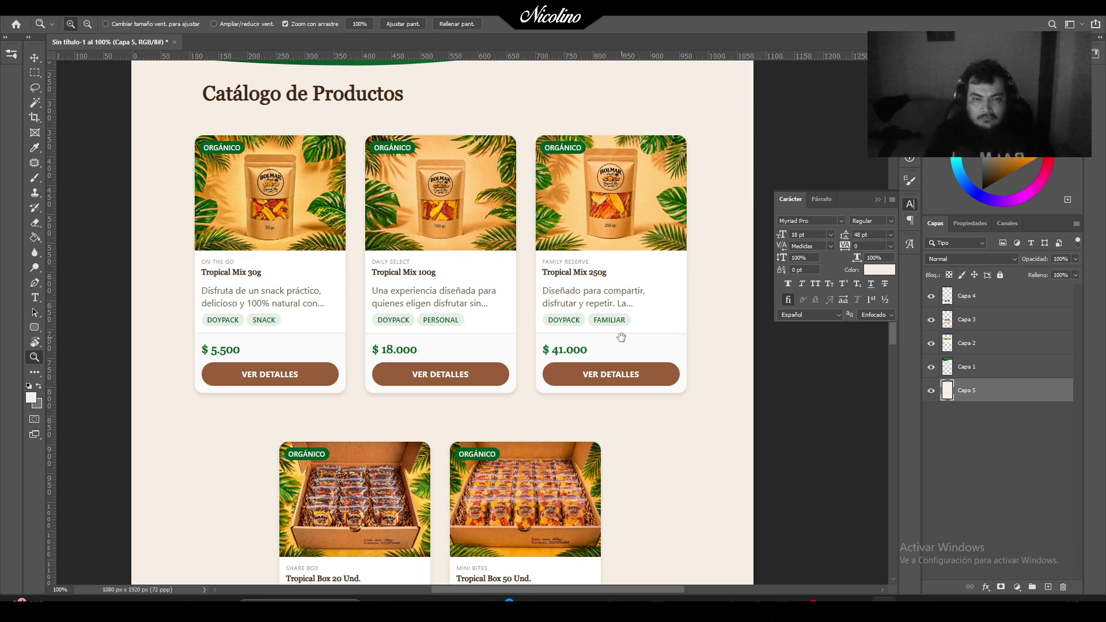
{"action": "scroll", "coordinate": [653, 468], "scroll_direction": "down", "scroll_amount": 6}
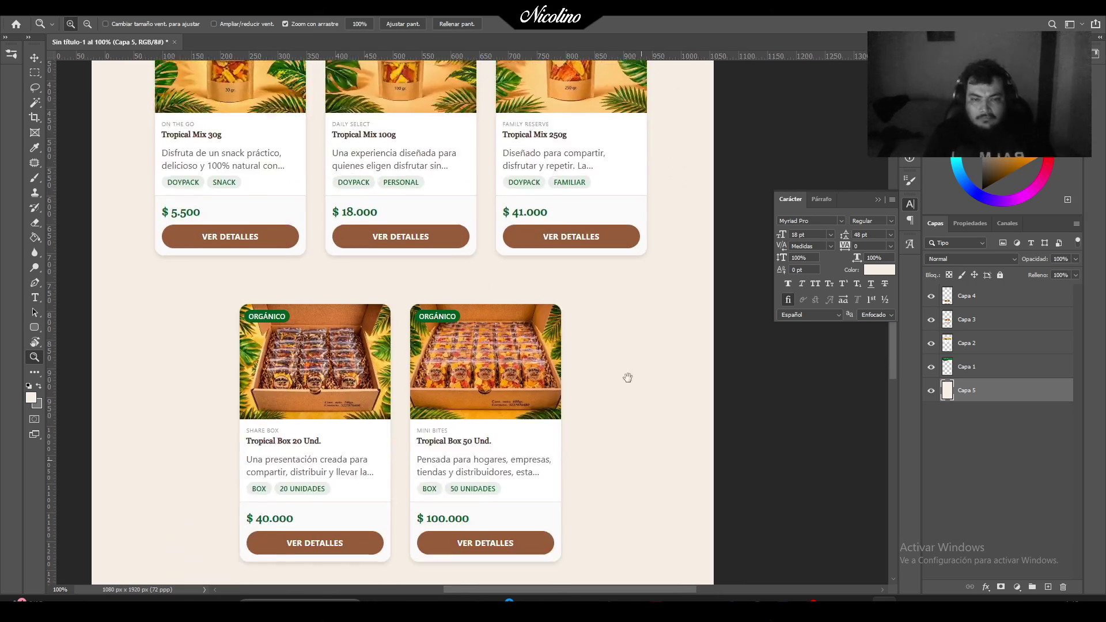
{"action": "scroll", "coordinate": [627, 343], "scroll_direction": "up", "scroll_amount": 10}
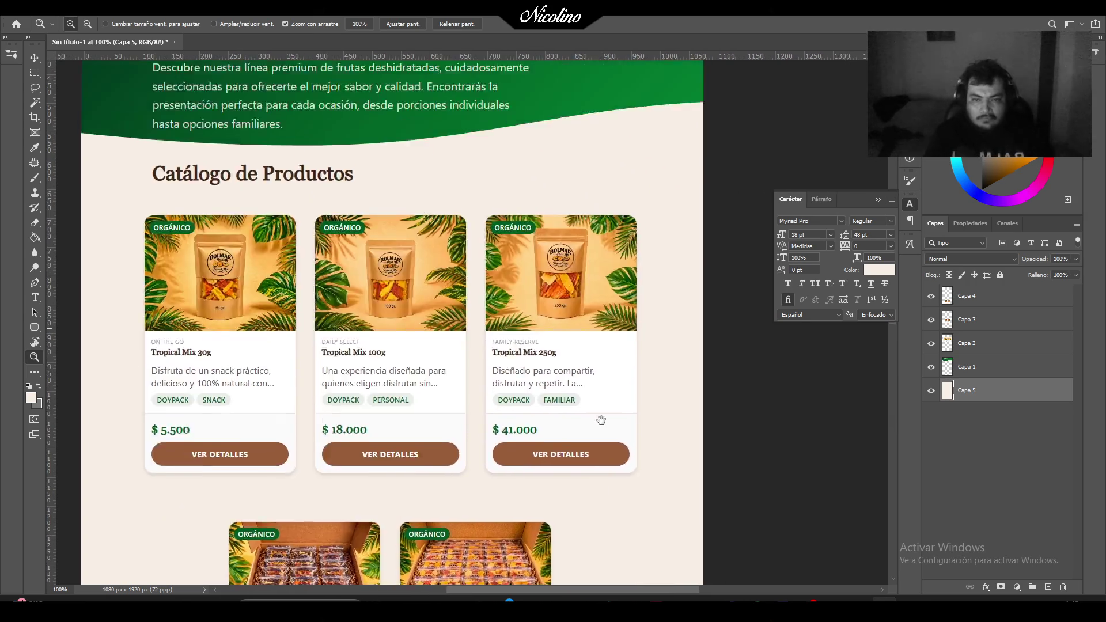
Bring the Opera GX Bolmar Fruit products window to the front.
{"action": "key", "text": "alt"}
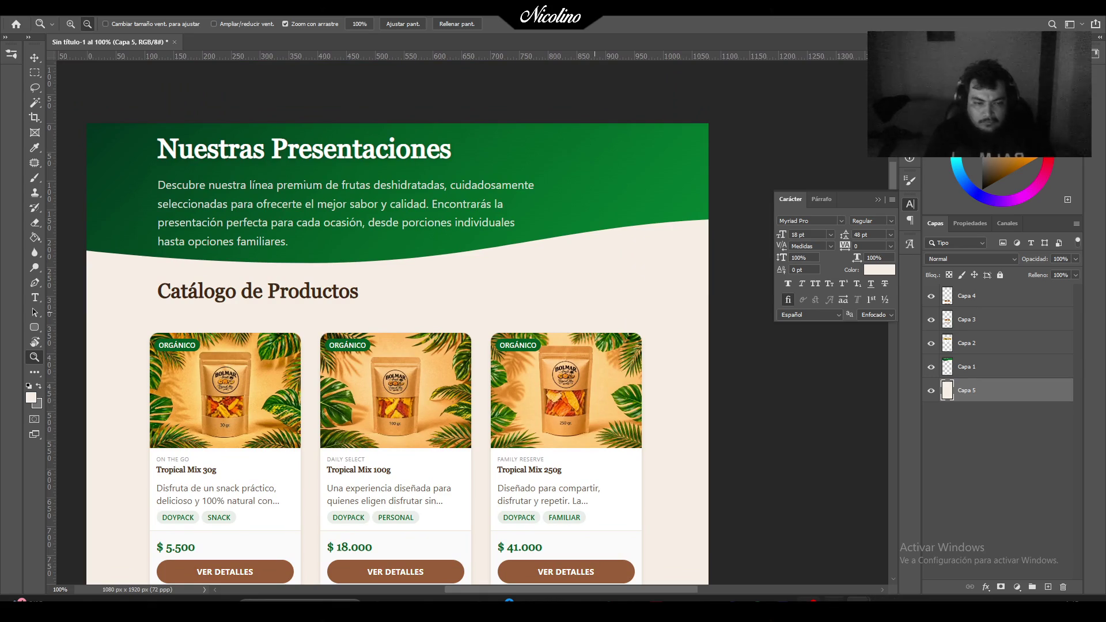
{"action": "mouse_move", "coordinate": [860, 605]}
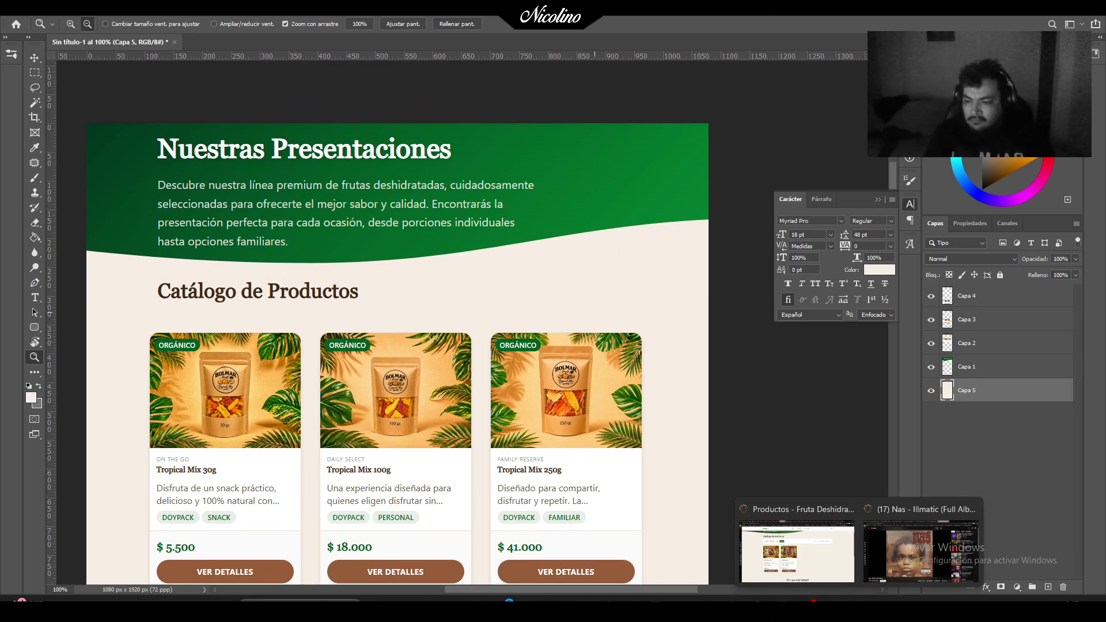
{"action": "left_click", "coordinate": [797, 548]}
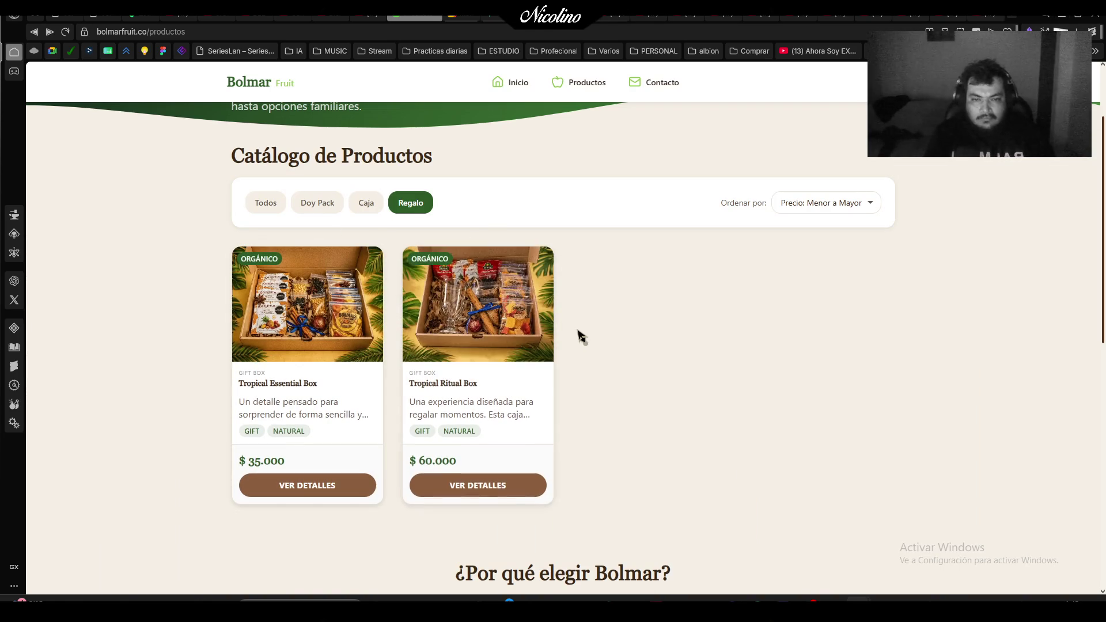
Filter to Doy Pack, open the Tropical Mix 30g details, then return to Photoshop.
{"action": "left_click", "coordinate": [335, 202]}
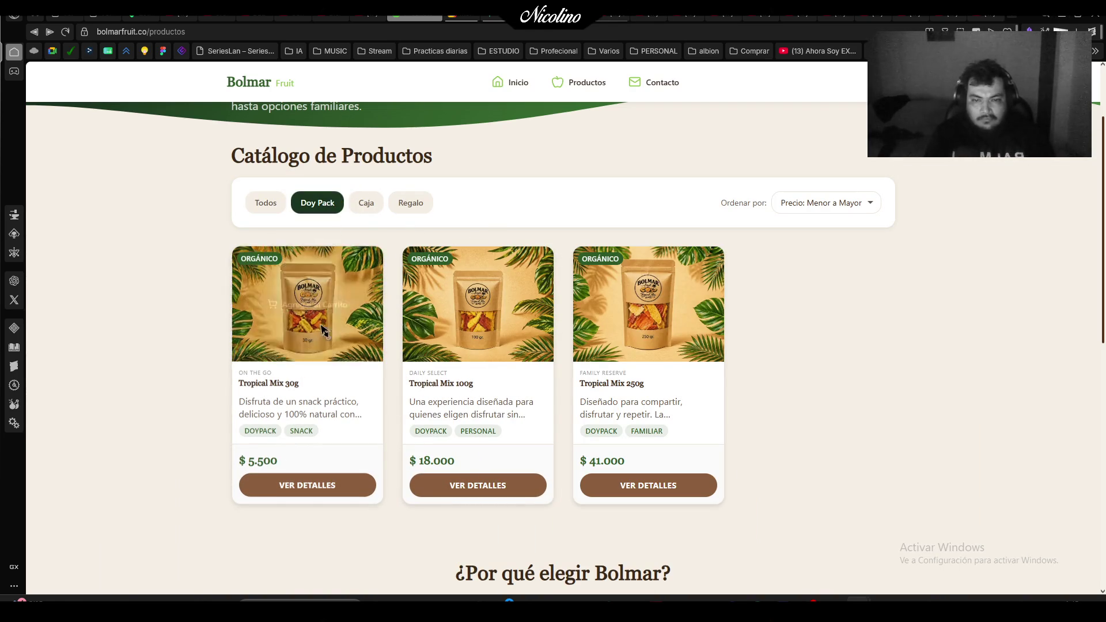
{"action": "left_click", "coordinate": [348, 485]}
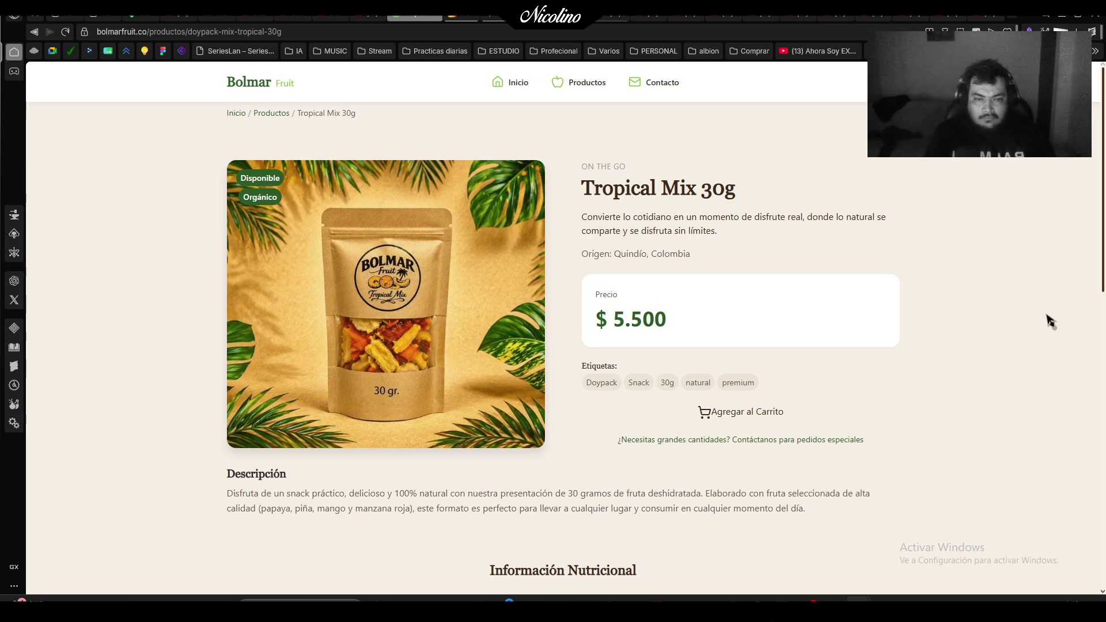
{"action": "scroll", "coordinate": [1050, 321], "scroll_direction": "down", "scroll_amount": 2}
{"action": "scroll", "coordinate": [1050, 322], "scroll_direction": "up", "scroll_amount": 2}
{"action": "key", "text": "alt+Tab"}
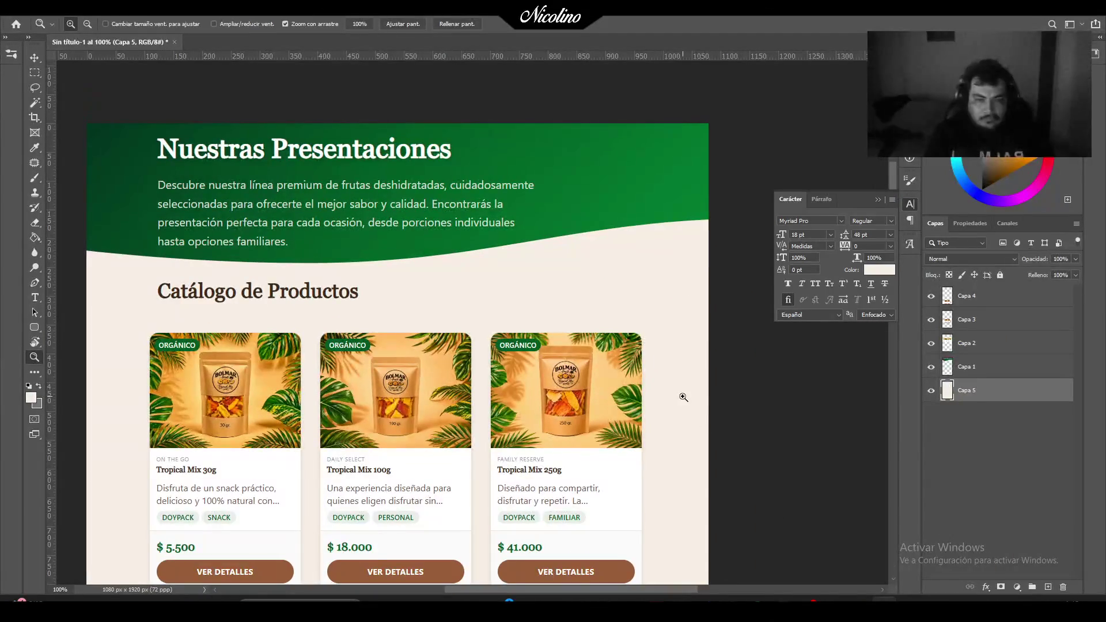
Create a new 1080 × 1350 px document from Archivo > Nuevo.
{"action": "left_click", "coordinate": [576, 350], "text": "alt"}
{"action": "left_click", "coordinate": [576, 351], "text": "alt"}
{"action": "left_click", "coordinate": [576, 351], "text": "alt"}
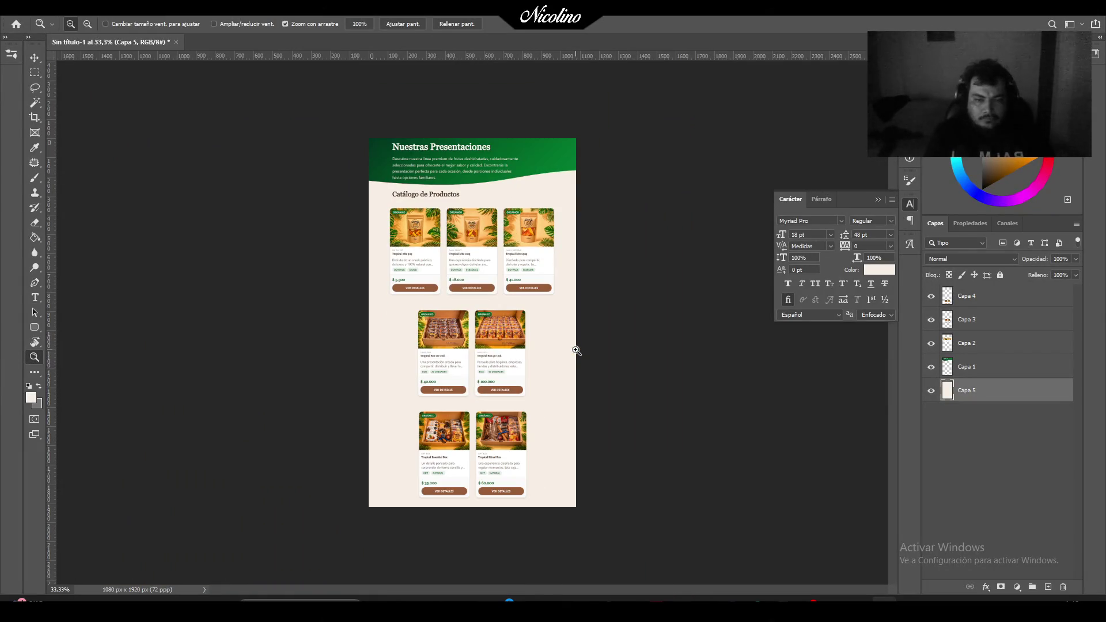
{"action": "left_click", "coordinate": [521, 298]}
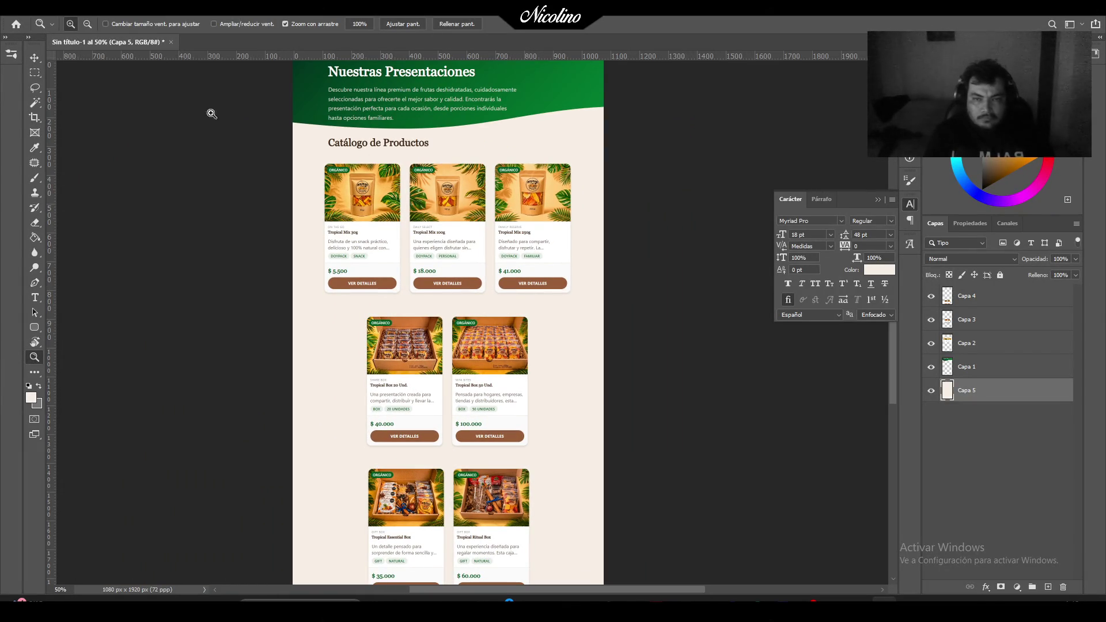
{"action": "left_click", "coordinate": [26, 7]}
{"action": "left_click", "coordinate": [35, 23]}
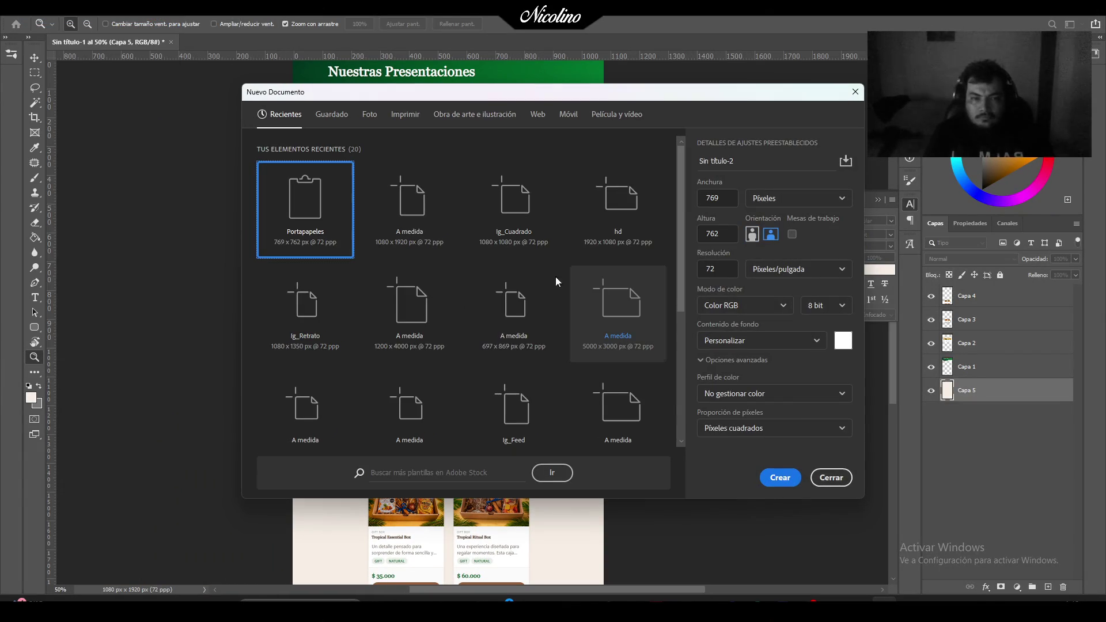
{"action": "left_click", "coordinate": [734, 197]}
{"action": "type", "text": "1080"}
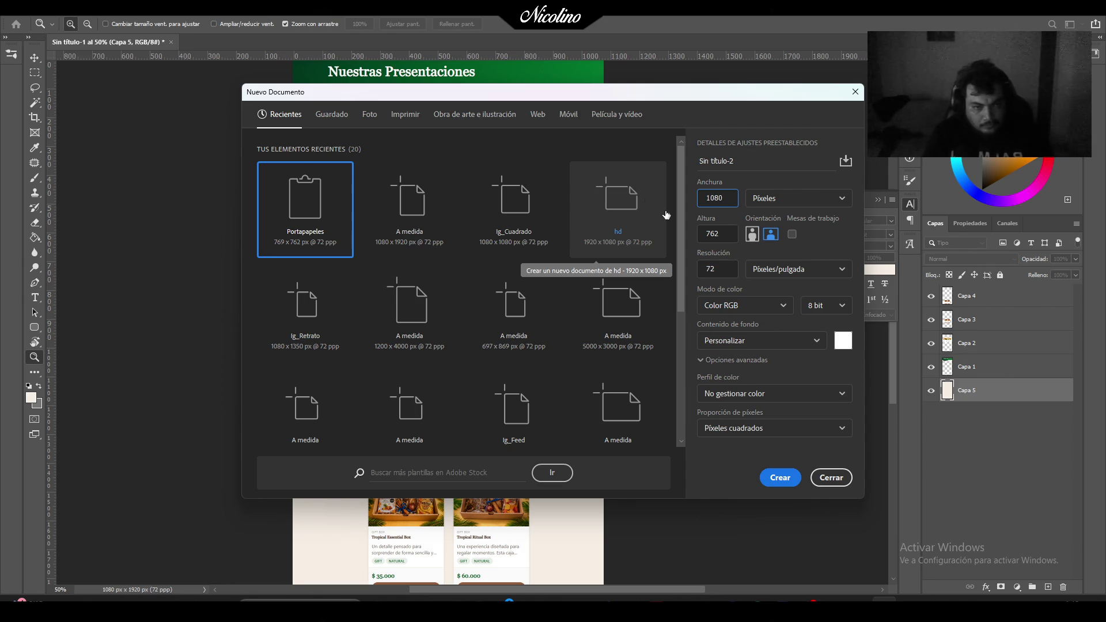
{"action": "key", "text": "Tab"}
{"action": "type", "text": "10"}
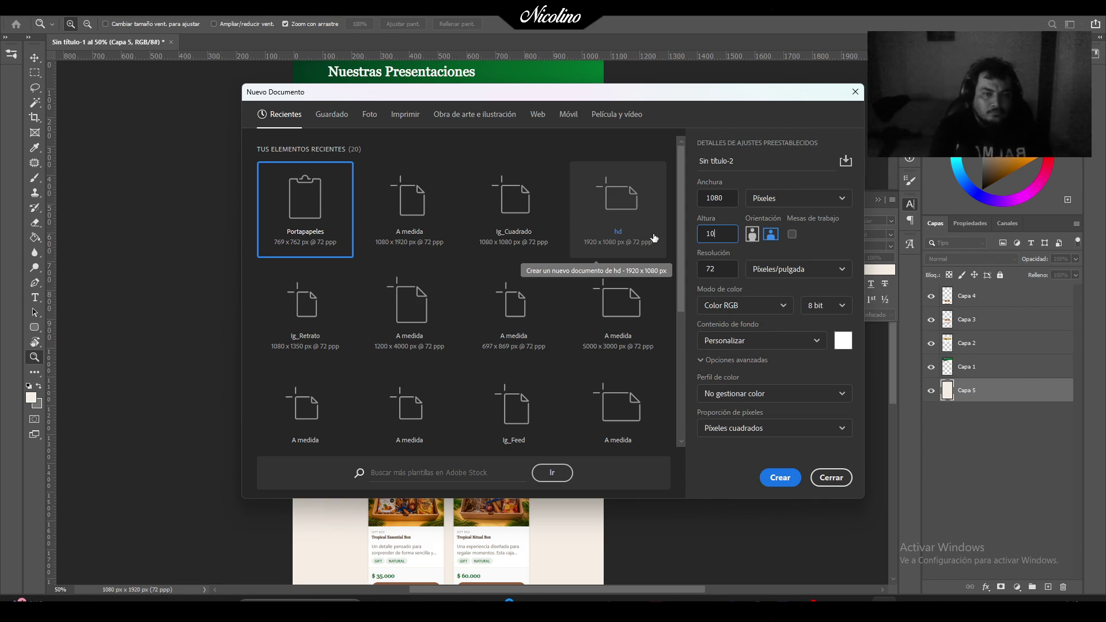
{"action": "type", "text": "0"}
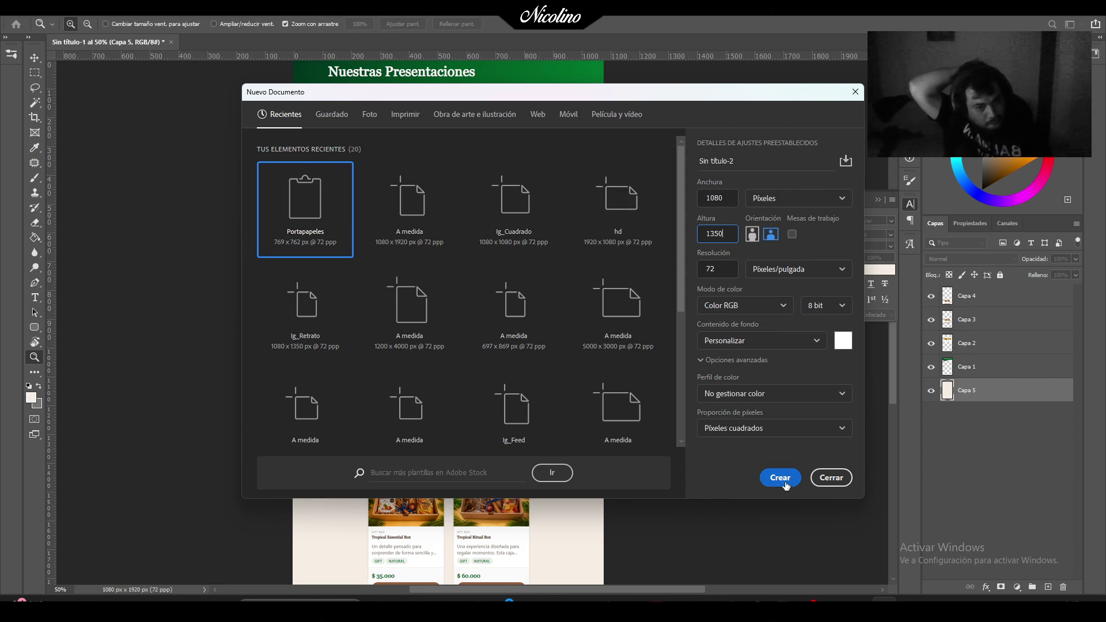
{"action": "left_click", "coordinate": [781, 478]}
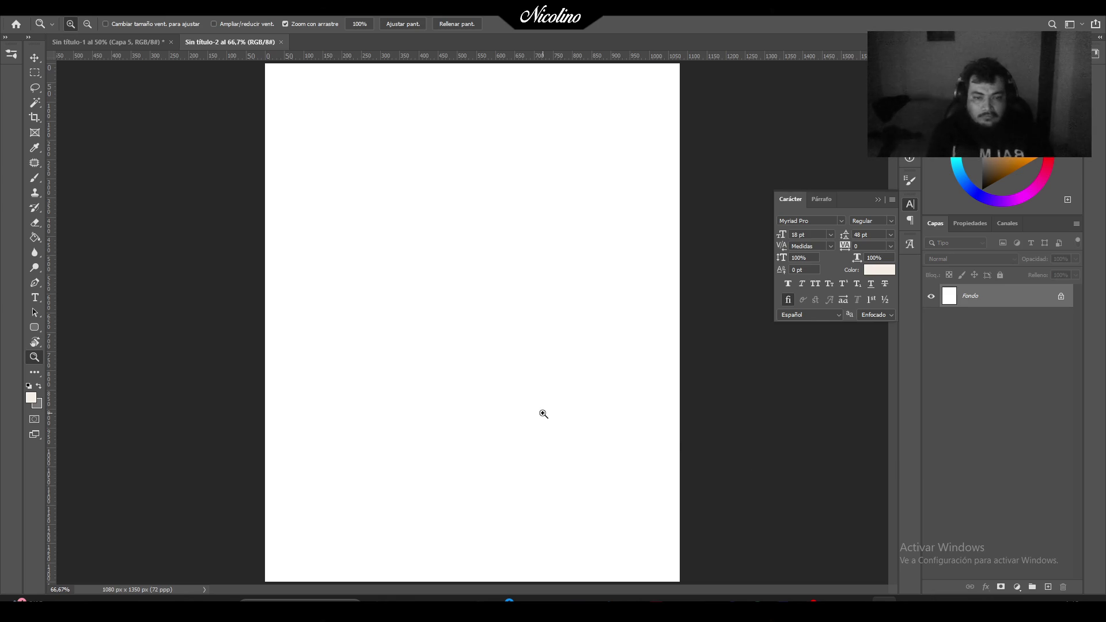
Zoom the blank canvas to 50% and switch between the two document tabs.
{"action": "left_click", "coordinate": [540, 397], "text": "alt"}
{"action": "left_click", "coordinate": [540, 397], "text": "alt"}
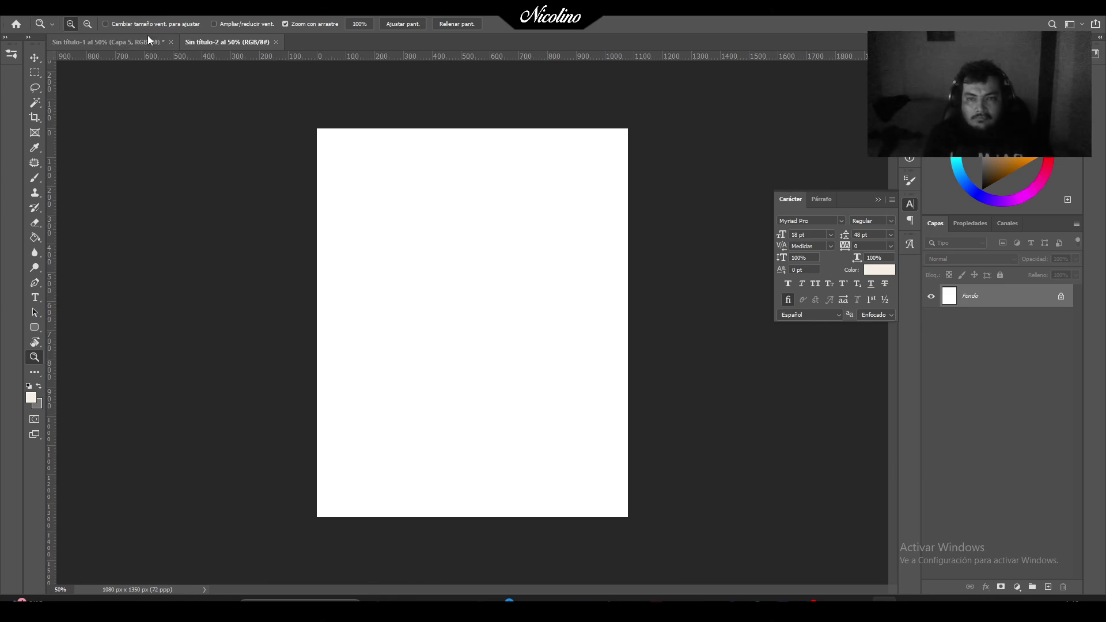
{"action": "left_click", "coordinate": [148, 40]}
{"action": "left_click", "coordinate": [500, 241], "text": "alt"}
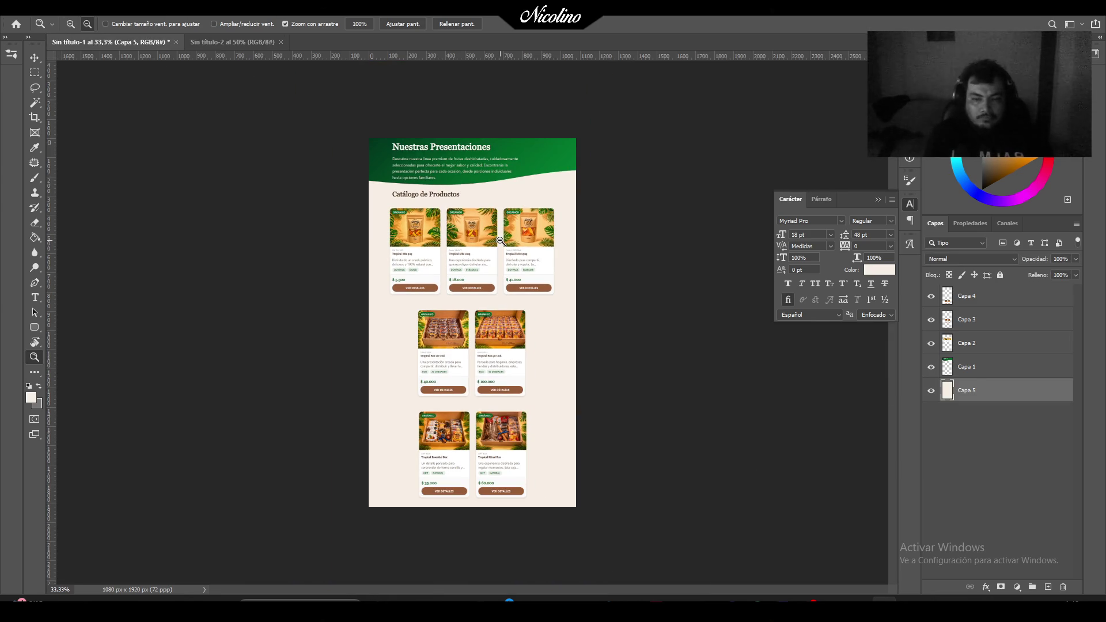
{"action": "left_click", "coordinate": [233, 42]}
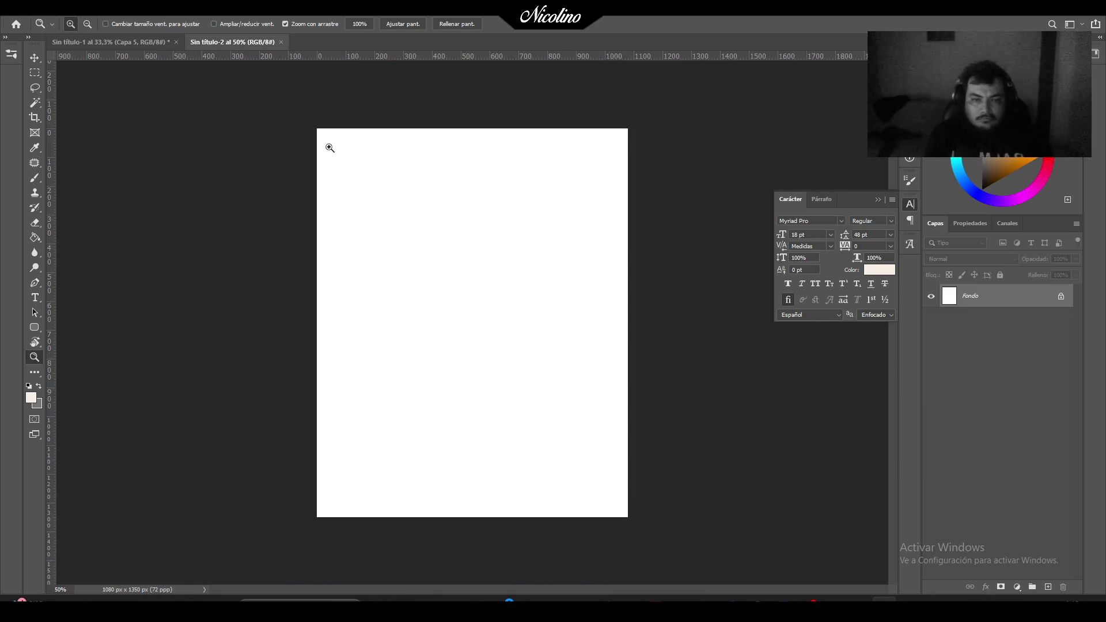
Snip the Tropical Mix 30g product image and details area from the browser.
{"action": "key", "text": "alt+Tab"}
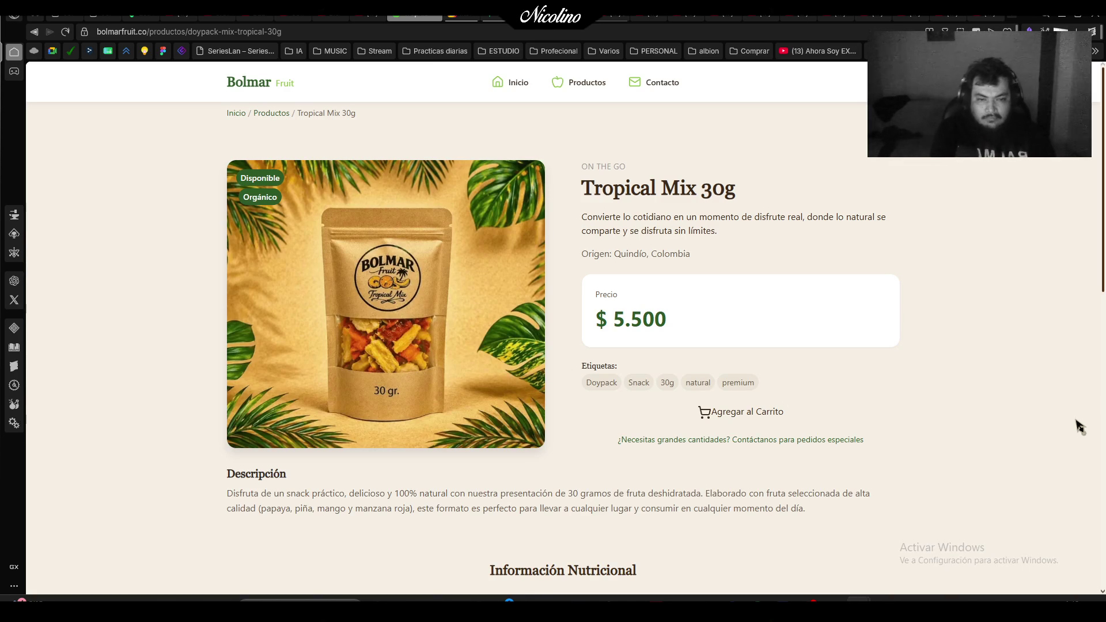
{"action": "key", "text": "super+shift+s"}
{"action": "mouse_move", "coordinate": [220, 132]}
{"action": "left_mouse_down"}
{"action": "mouse_move", "coordinate": [555, 301]}
{"action": "mouse_move", "coordinate": [866, 531]}
{"action": "mouse_move", "coordinate": [911, 546]}
{"action": "mouse_move", "coordinate": [887, 531]}
{"action": "mouse_move", "coordinate": [911, 532]}
{"action": "left_mouse_up"}
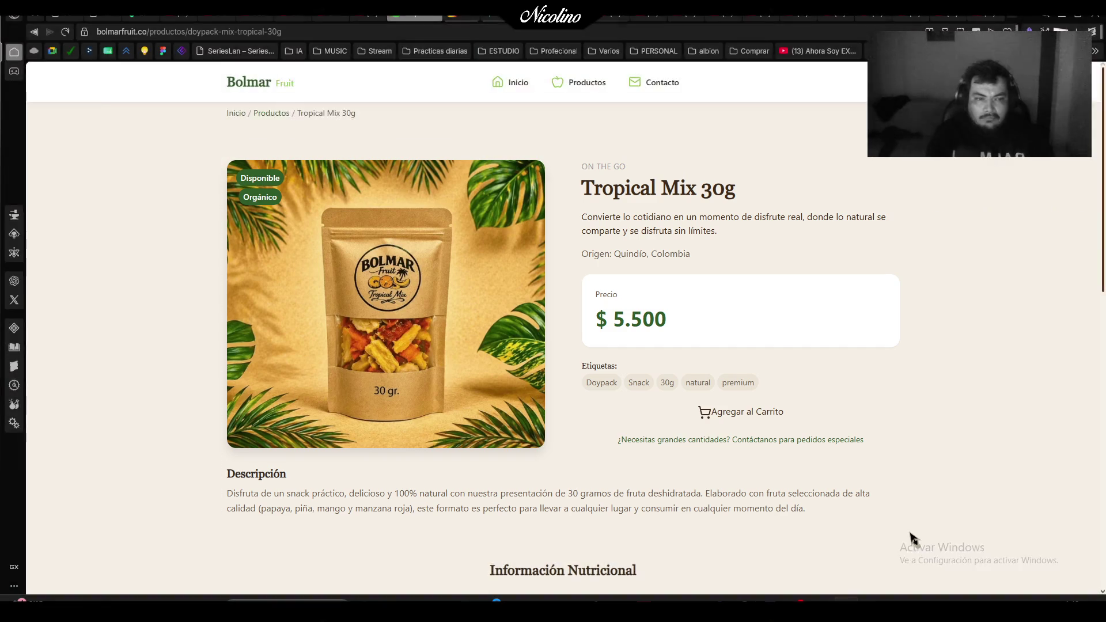
{"action": "key", "text": "alt+Tab"}
Paste the product capture into Sin título-2, scale it to about 90% and move it to the top.
{"action": "key", "text": "ctrl+v"}
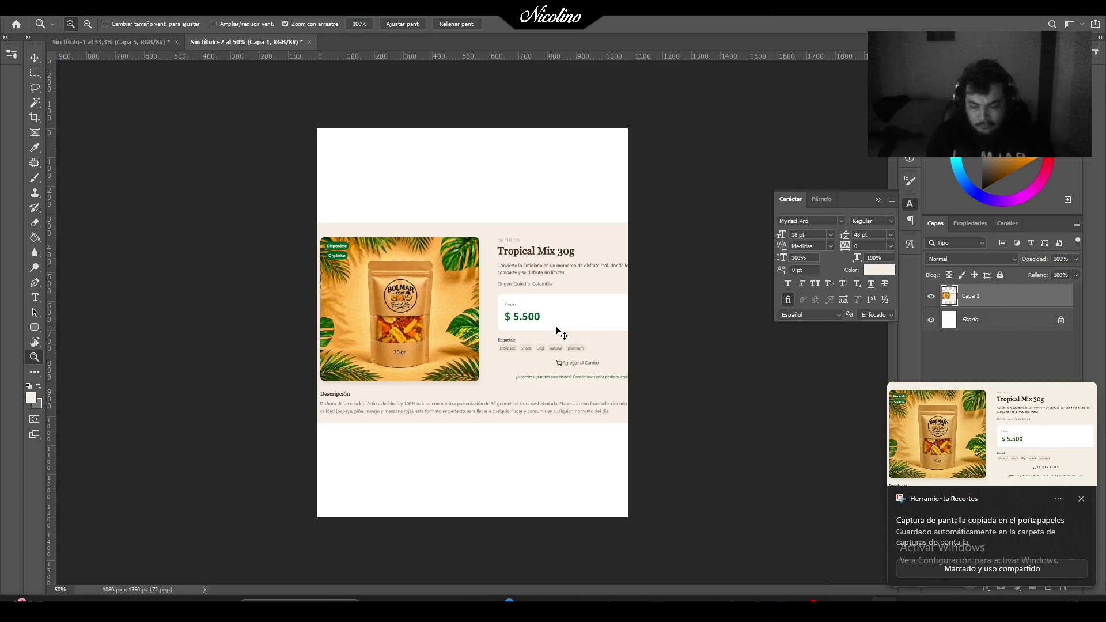
{"action": "key", "text": "ctrl+t"}
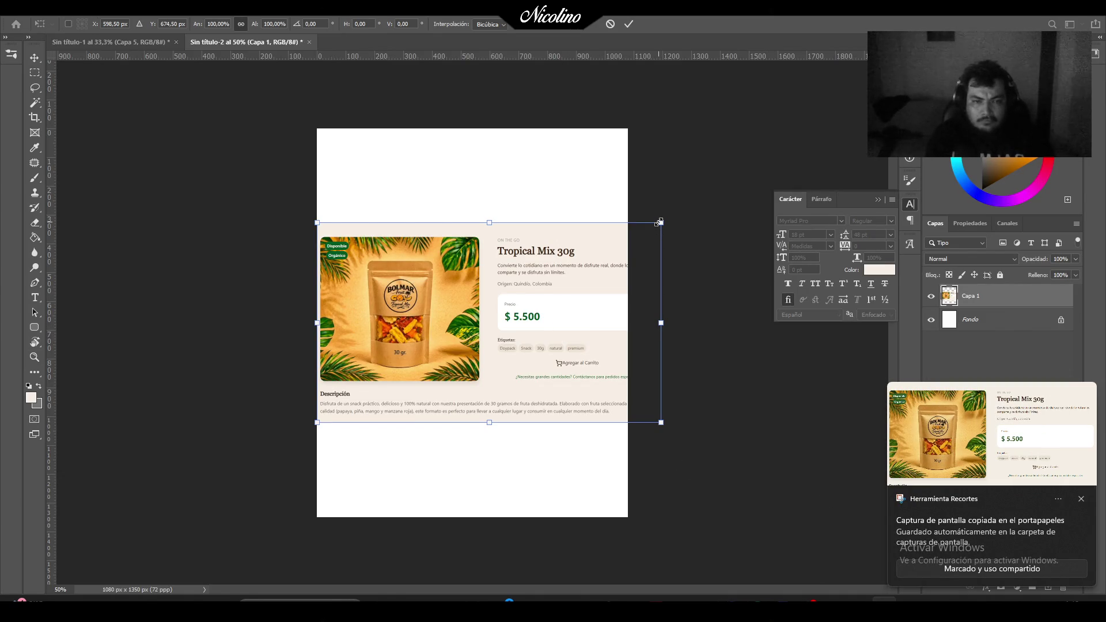
{"action": "left_click_drag", "start_coordinate": [661, 326], "coordinate": [629, 324]}
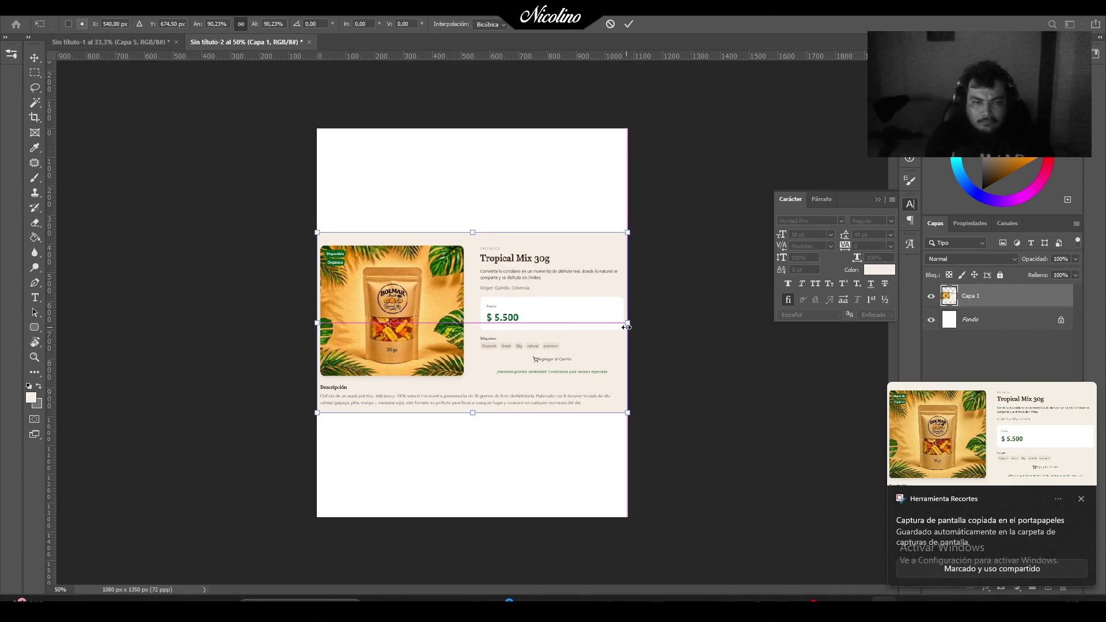
{"action": "left_click_drag", "start_coordinate": [570, 344], "coordinate": [551, 240]}
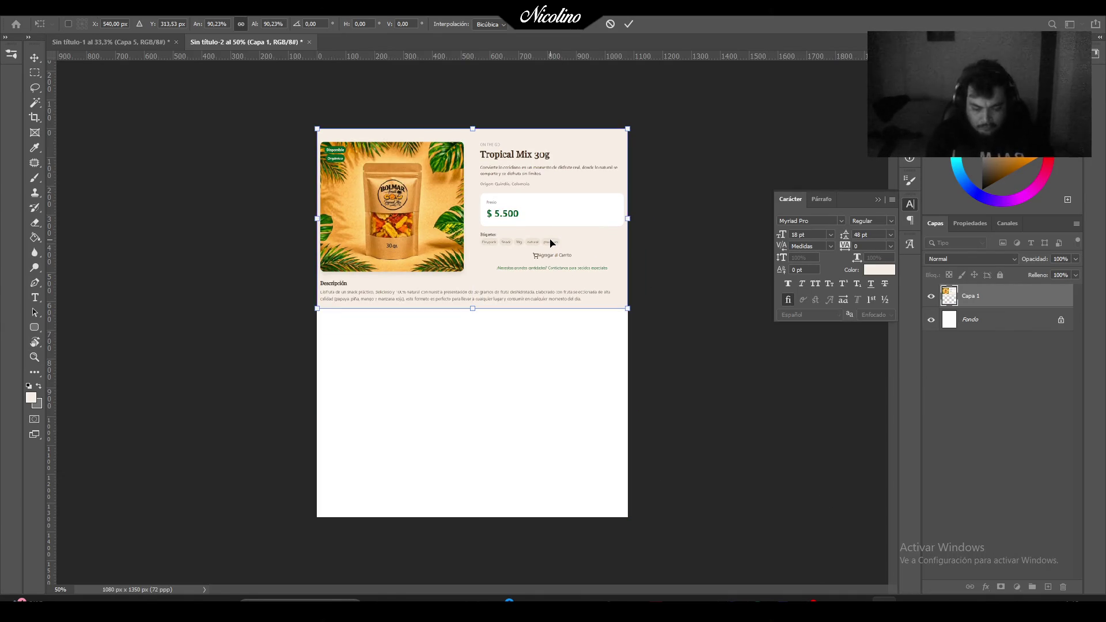
{"action": "key", "text": "Return"}
{"action": "key", "text": "z"}
{"action": "key", "text": "alt+Tab"}
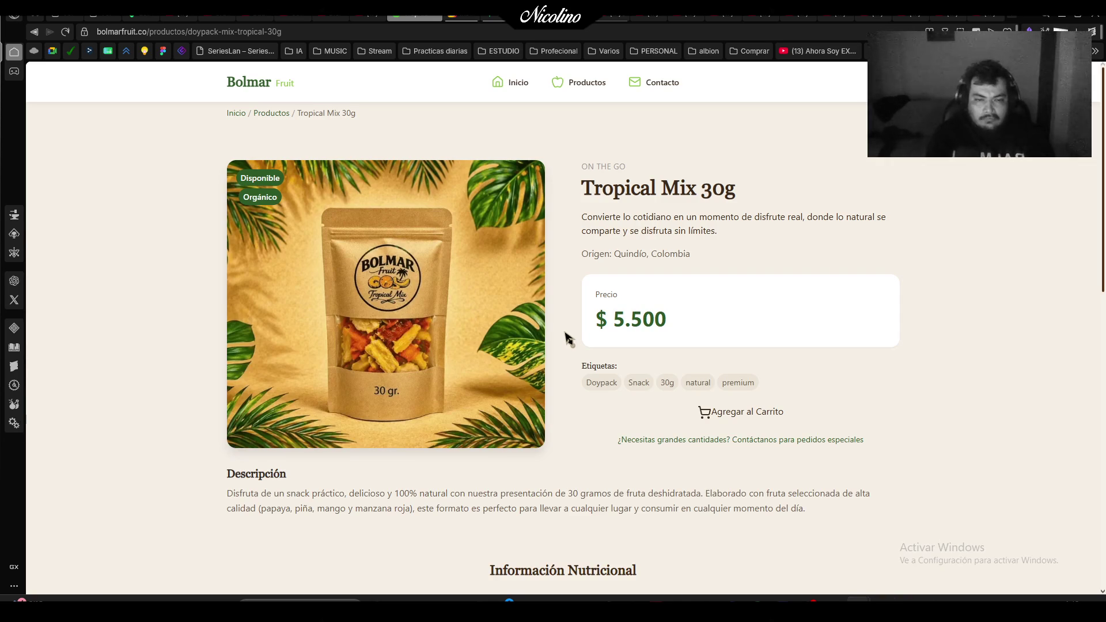
Snip the Información Nutricional table and paste it below the product section as Capa 2.
{"action": "scroll", "coordinate": [566, 337], "scroll_direction": "down", "scroll_amount": 7}
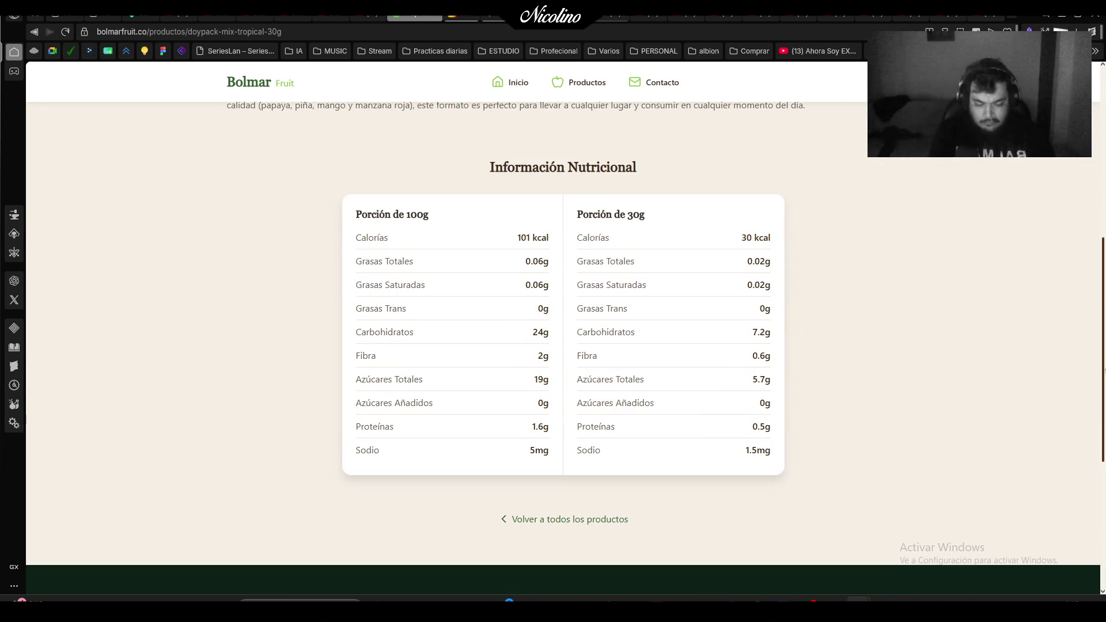
{"action": "key", "text": "super+shift+s"}
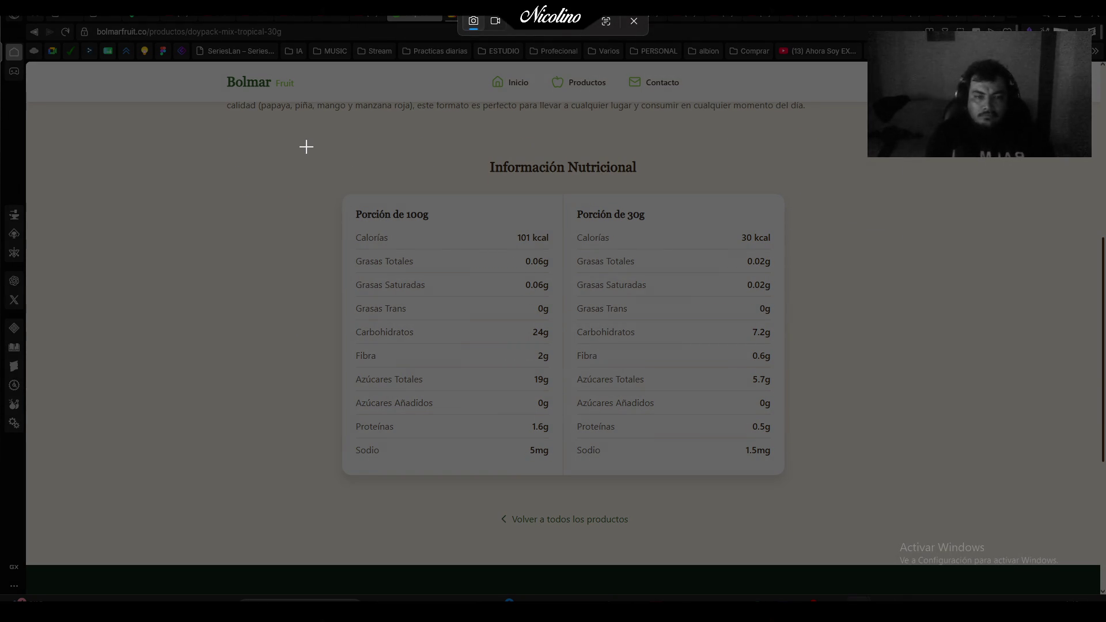
{"action": "mouse_move", "coordinate": [306, 144]}
{"action": "left_mouse_down"}
{"action": "mouse_move", "coordinate": [811, 464]}
{"action": "mouse_move", "coordinate": [824, 499]}
{"action": "left_mouse_up"}
{"action": "key", "text": "alt+Tab"}
{"action": "key", "text": "alt+Tab"}
{"action": "key", "text": "ctrl+v"}
{"action": "key", "text": "ctrl+t"}
{"action": "left_click_drag", "start_coordinate": [536, 346], "coordinate": [534, 457]}
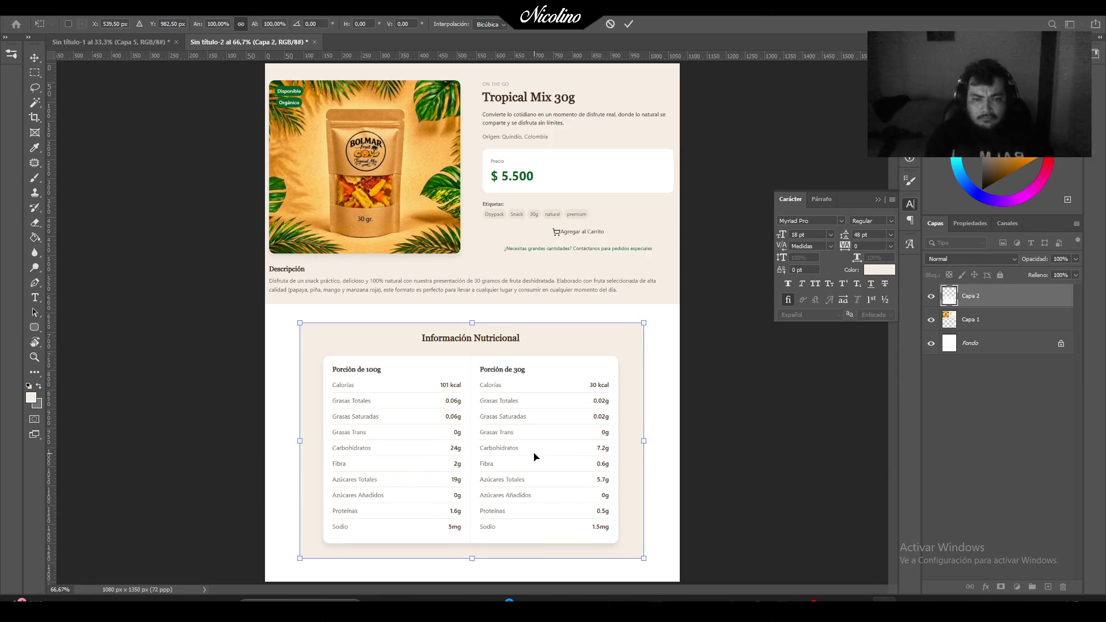
Confirm the nutrition table placement and apply a transform to Capa 1.
{"action": "key", "text": "Return"}
{"action": "key", "text": "z"}
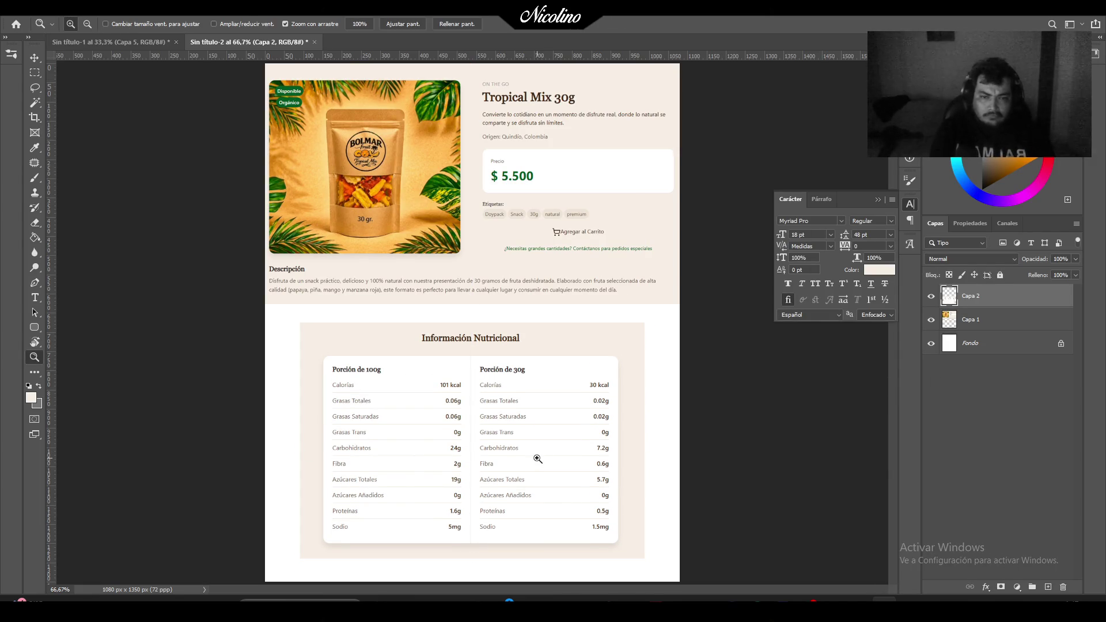
{"action": "left_click", "coordinate": [979, 317]}
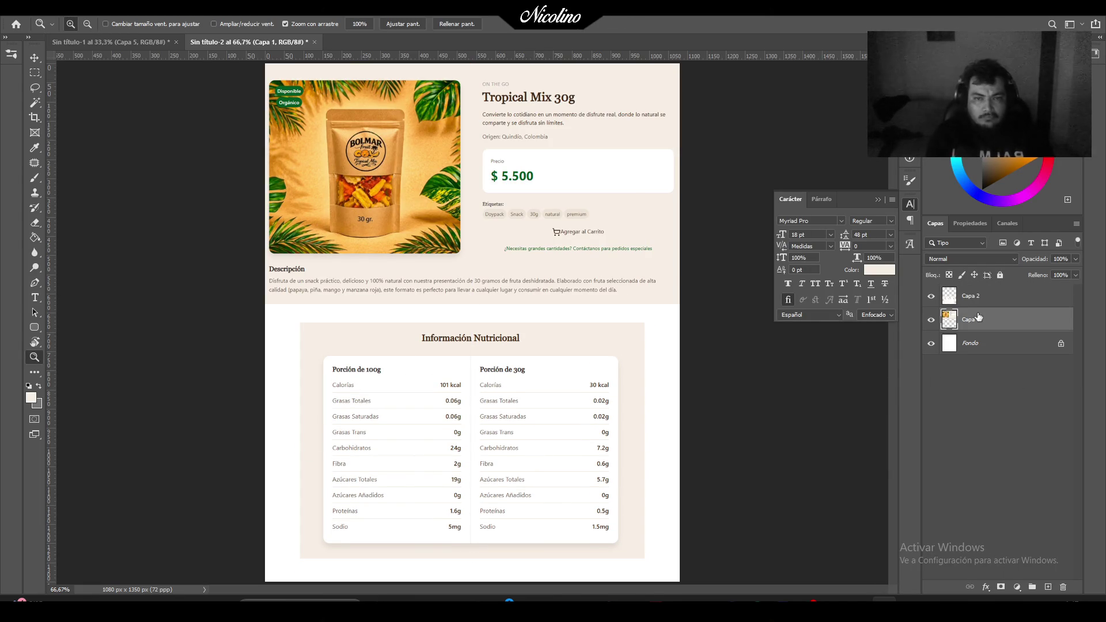
{"action": "key", "text": "ctrl+t"}
{"action": "key", "text": "Return"}
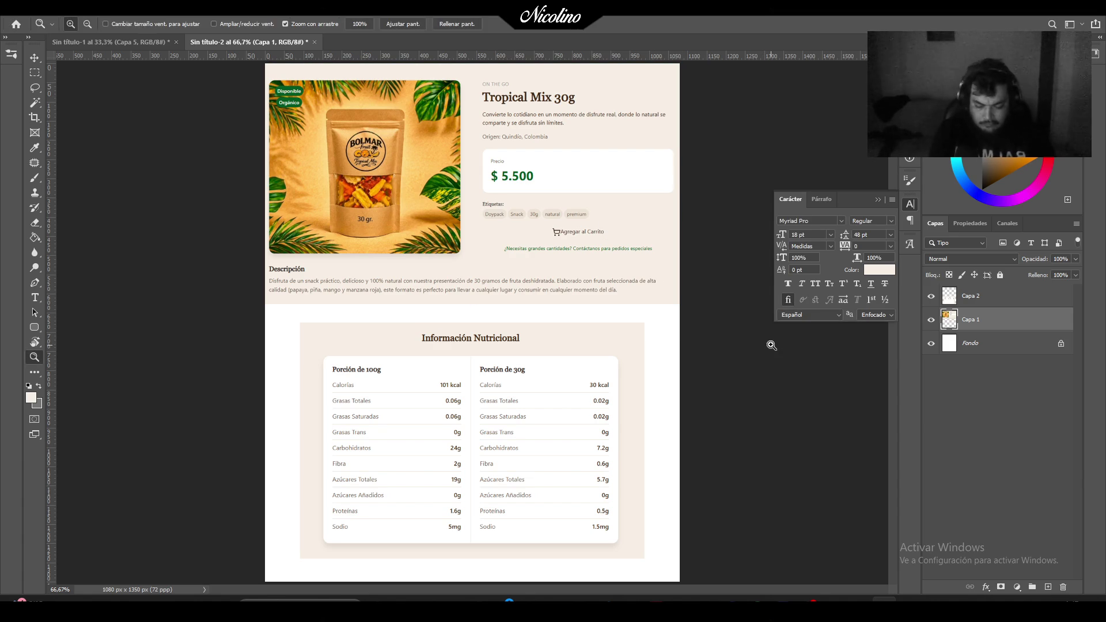
Sample the cream colour and fill a new layer above Fondo with it.
{"action": "key", "text": "i"}
{"action": "left_click", "coordinate": [639, 333]}
{"action": "left_click", "coordinate": [970, 344]}
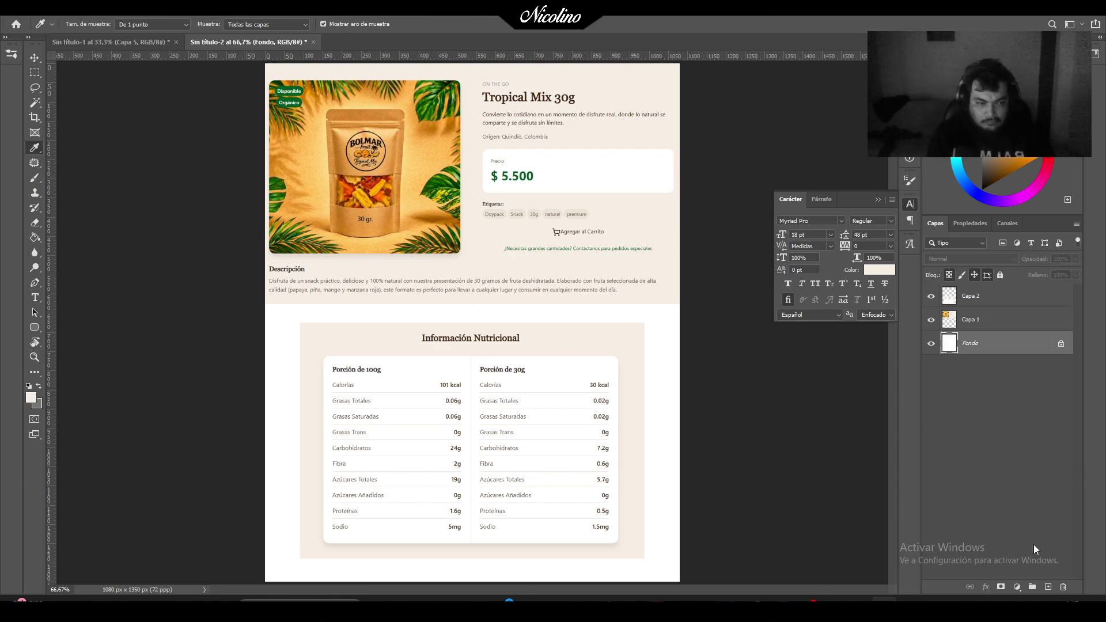
{"action": "left_click", "coordinate": [1048, 587]}
{"action": "key", "text": "g"}
{"action": "left_click", "coordinate": [663, 378]}
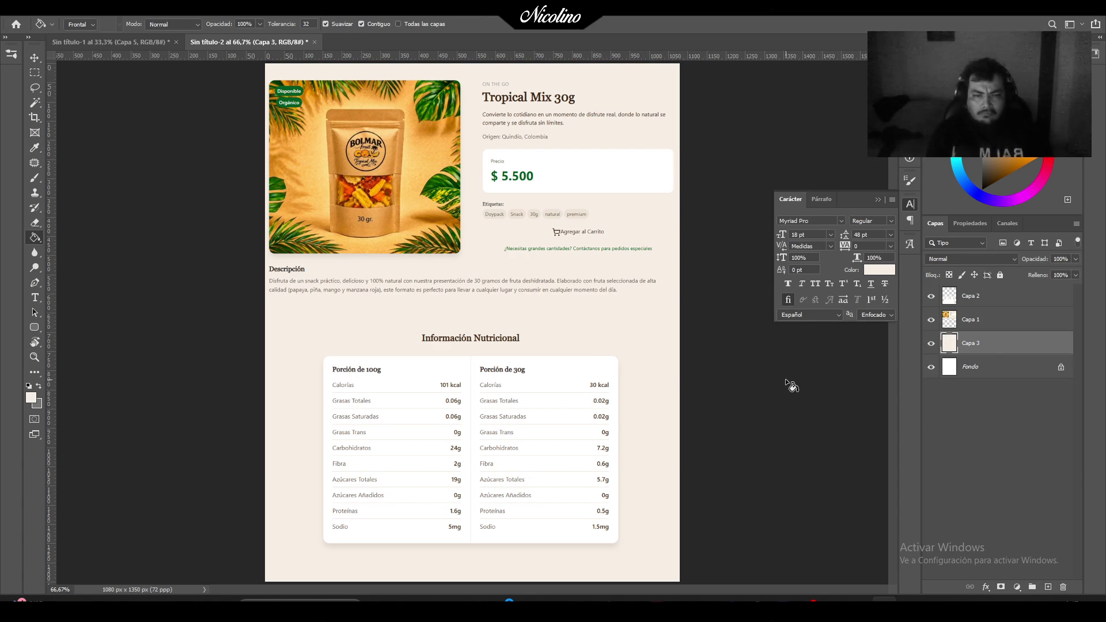
Shrink the Capa 1 product section to about 95% and centre it horizontally.
{"action": "left_click", "coordinate": [994, 326]}
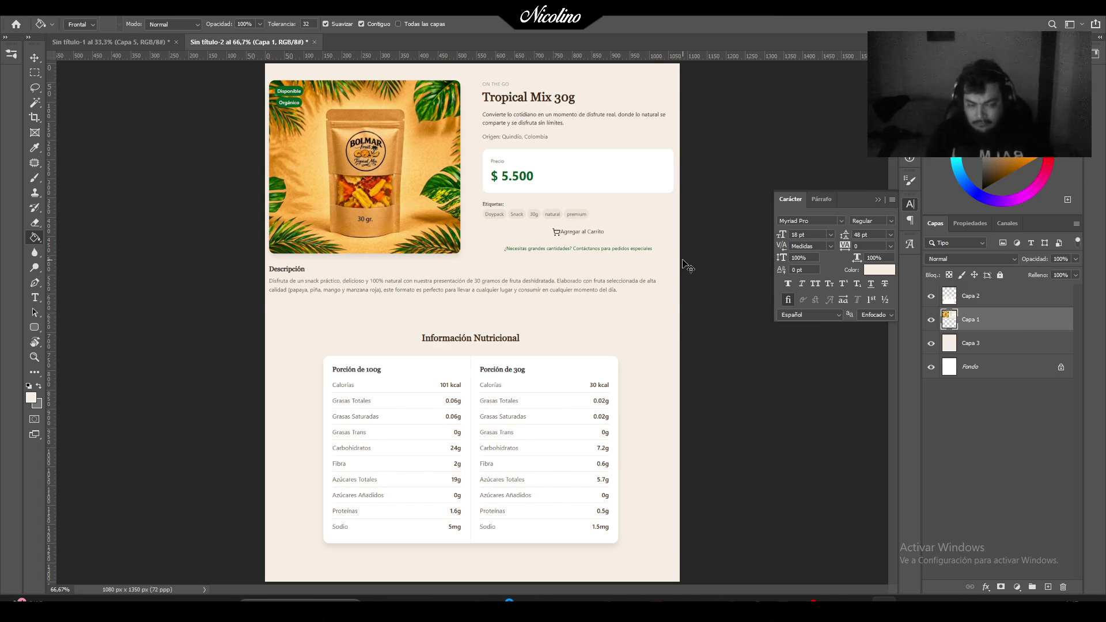
{"action": "key", "text": "ctrl+t"}
{"action": "left_click_drag", "start_coordinate": [678, 304], "coordinate": [652, 296]}
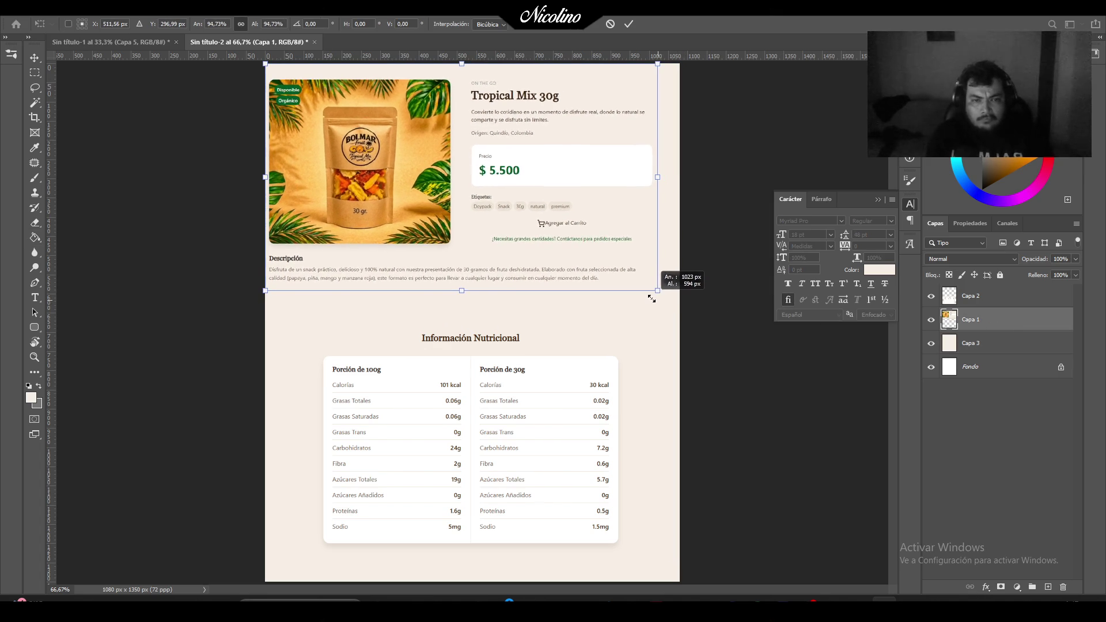
{"action": "left_click_drag", "start_coordinate": [620, 257], "coordinate": [631, 273]}
{"action": "key", "text": "Return"}
{"action": "key", "text": "g"}
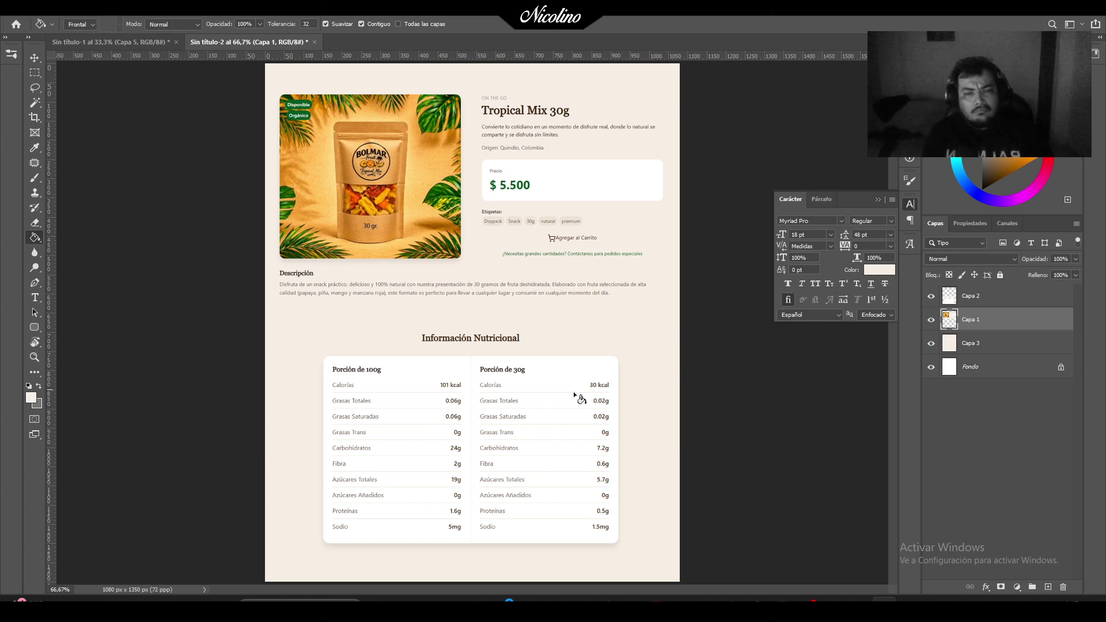
Nudge the Capa 2 nutrition table slightly down.
{"action": "left_click", "coordinate": [979, 296]}
{"action": "key", "text": "ctrl+t"}
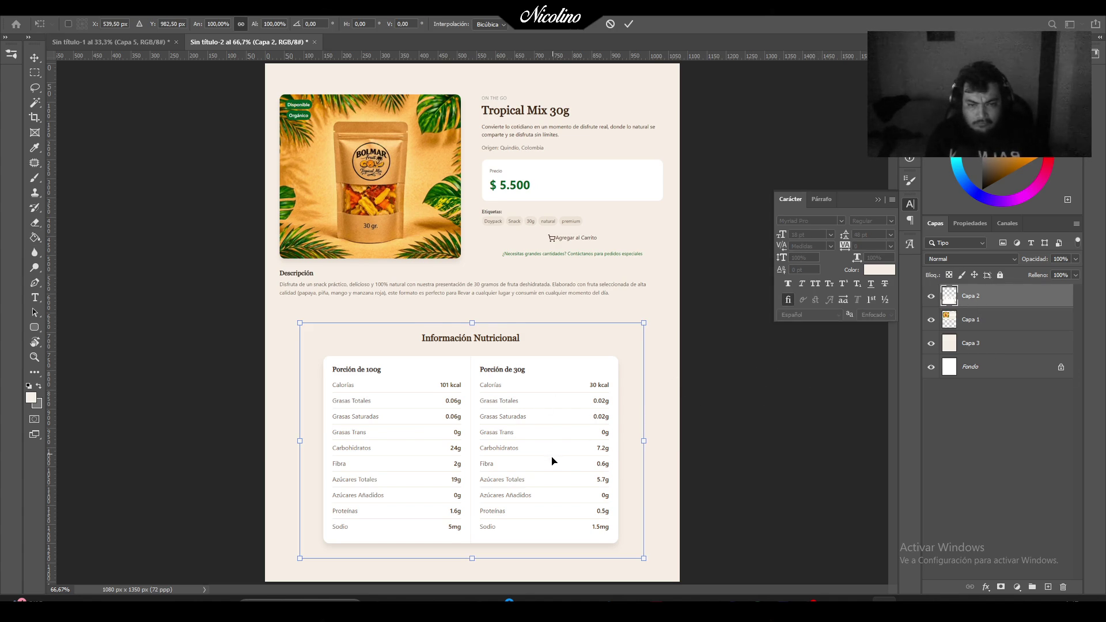
{"action": "left_click_drag", "start_coordinate": [552, 459], "coordinate": [553, 465]}
{"action": "key", "text": "Return"}
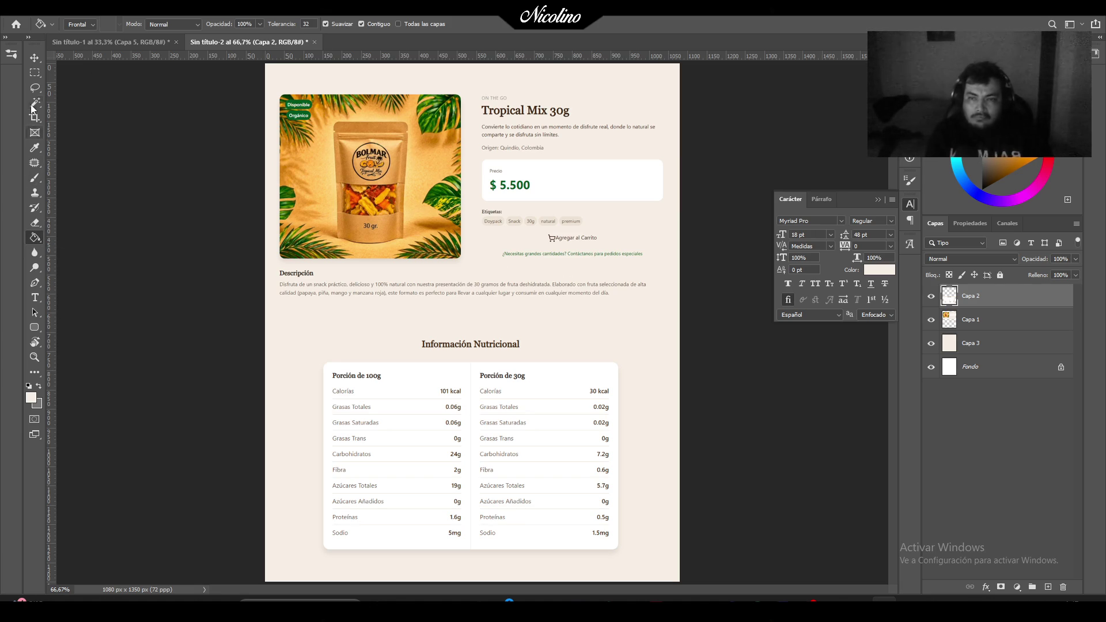
Draw a rectangle covering almost the whole page with the Rectangle tool.
{"action": "left_click", "coordinate": [38, 328]}
{"action": "right_click", "coordinate": [38, 329]}
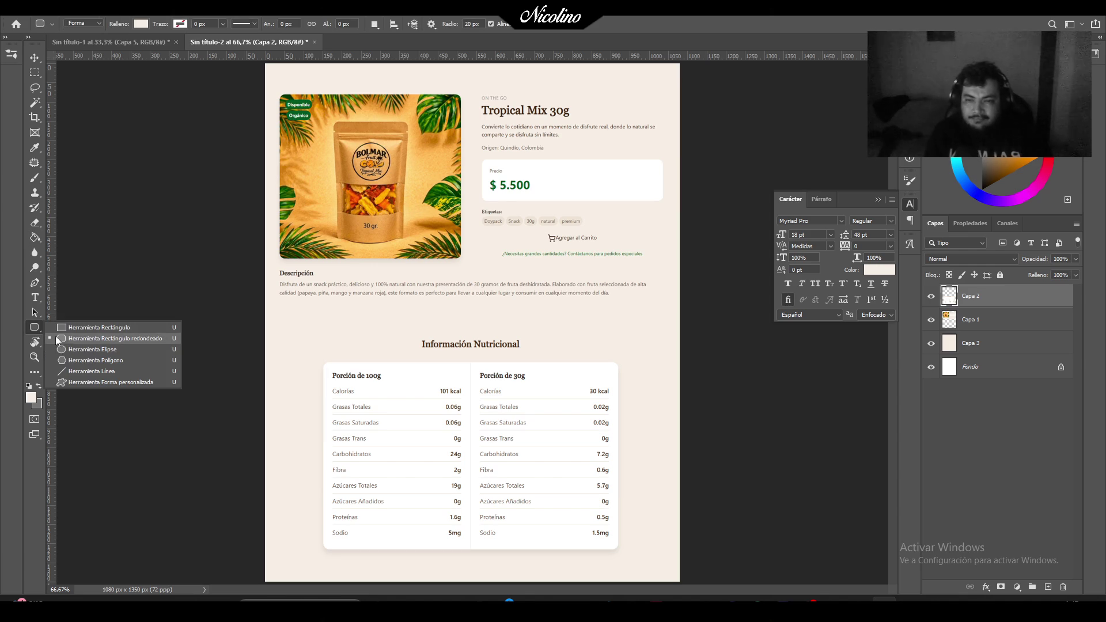
{"action": "left_click", "coordinate": [81, 327]}
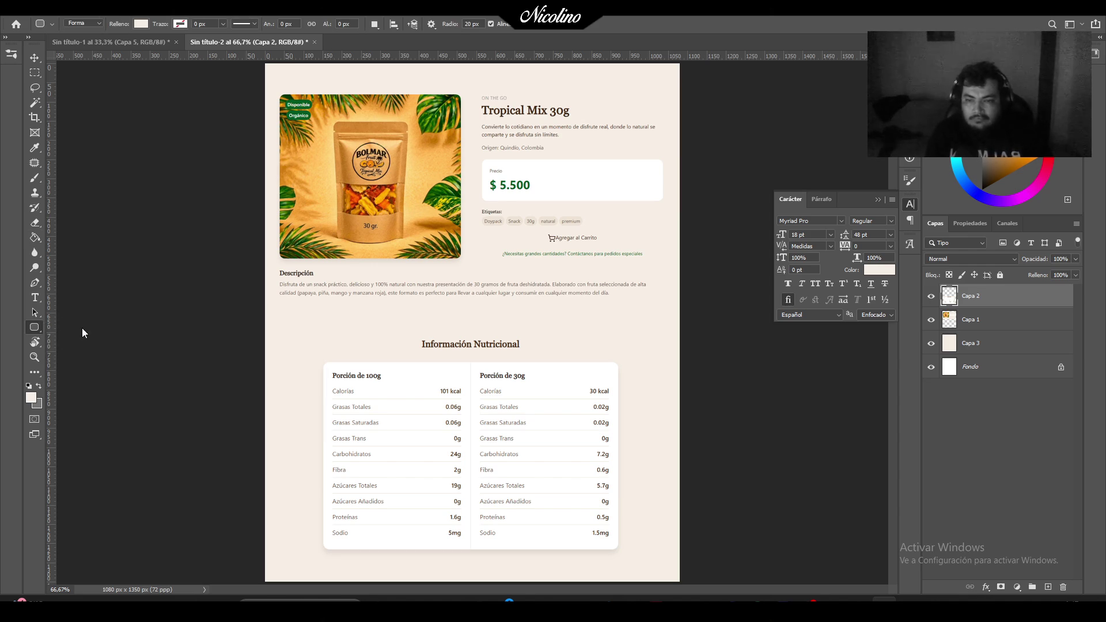
{"action": "mouse_move", "coordinate": [278, 76]}
{"action": "left_mouse_down"}
{"action": "mouse_move", "coordinate": [617, 472]}
{"action": "mouse_move", "coordinate": [659, 564]}
{"action": "left_mouse_up"}
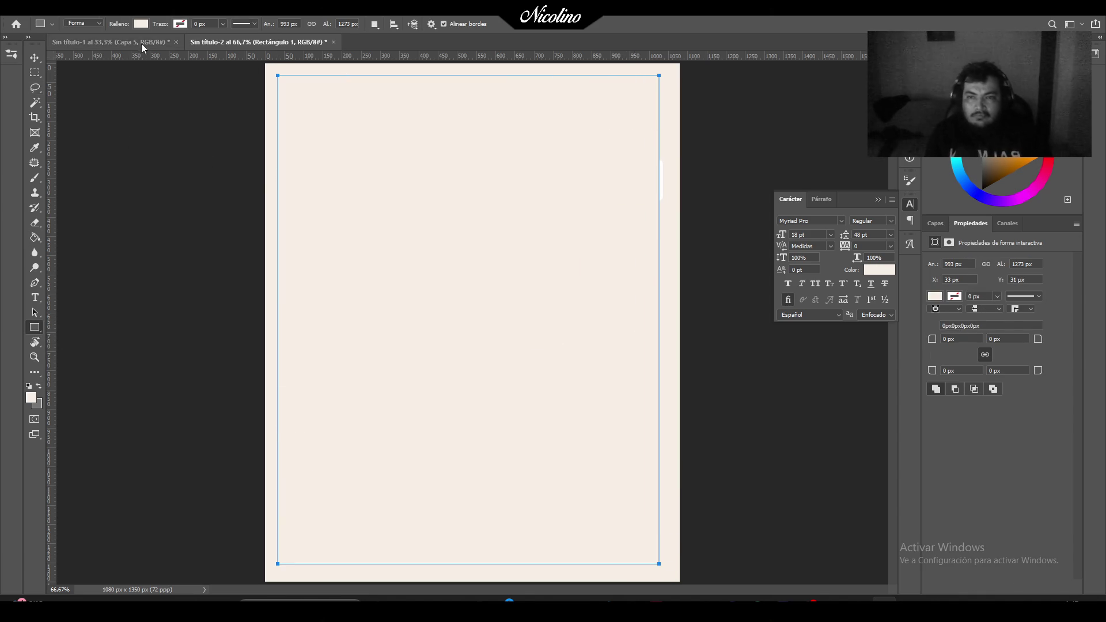
Give the rectangle no fill and a green 10 px stroke.
{"action": "left_click", "coordinate": [140, 23]}
{"action": "left_click", "coordinate": [74, 47]}
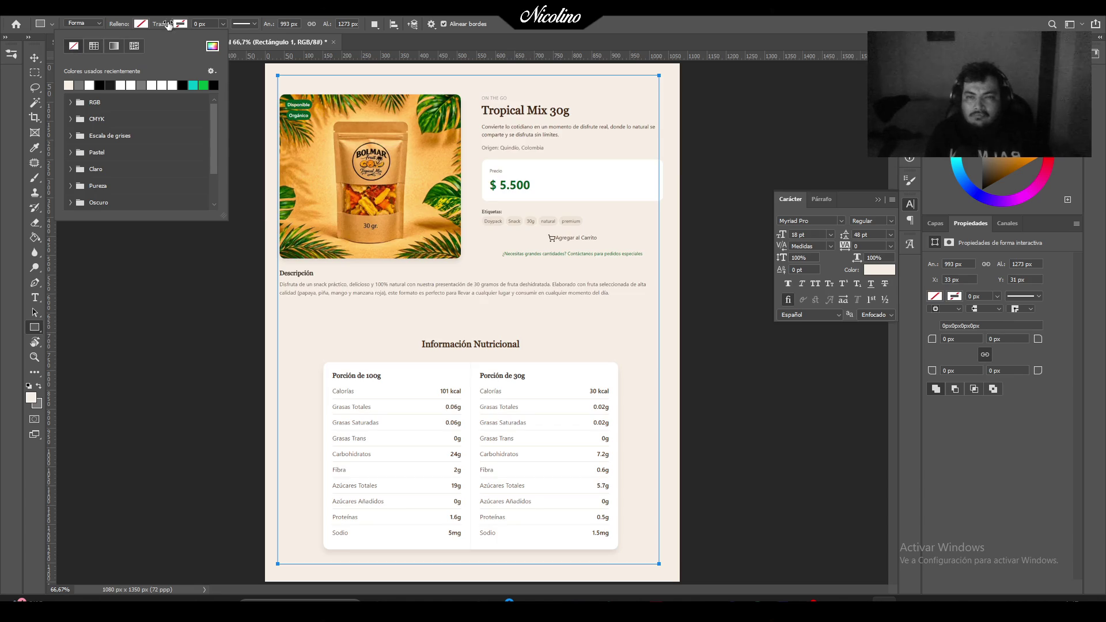
{"action": "left_click", "coordinate": [177, 24]}
{"action": "left_click", "coordinate": [242, 86]}
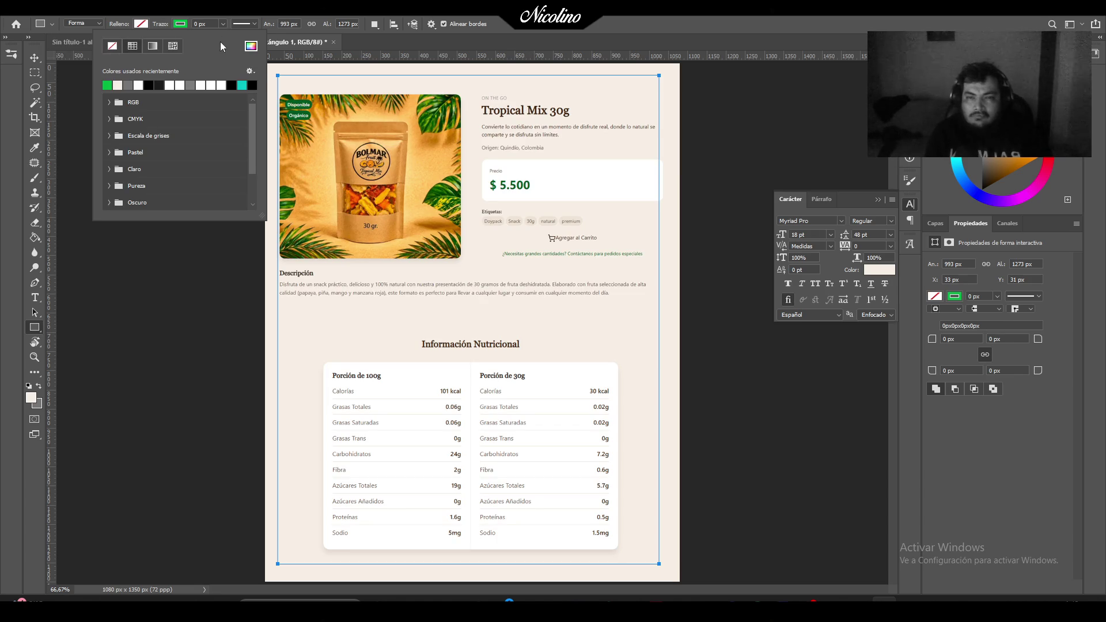
{"action": "key", "text": "Return"}
{"action": "type", "text": "0"}
{"action": "key", "text": "Return"}
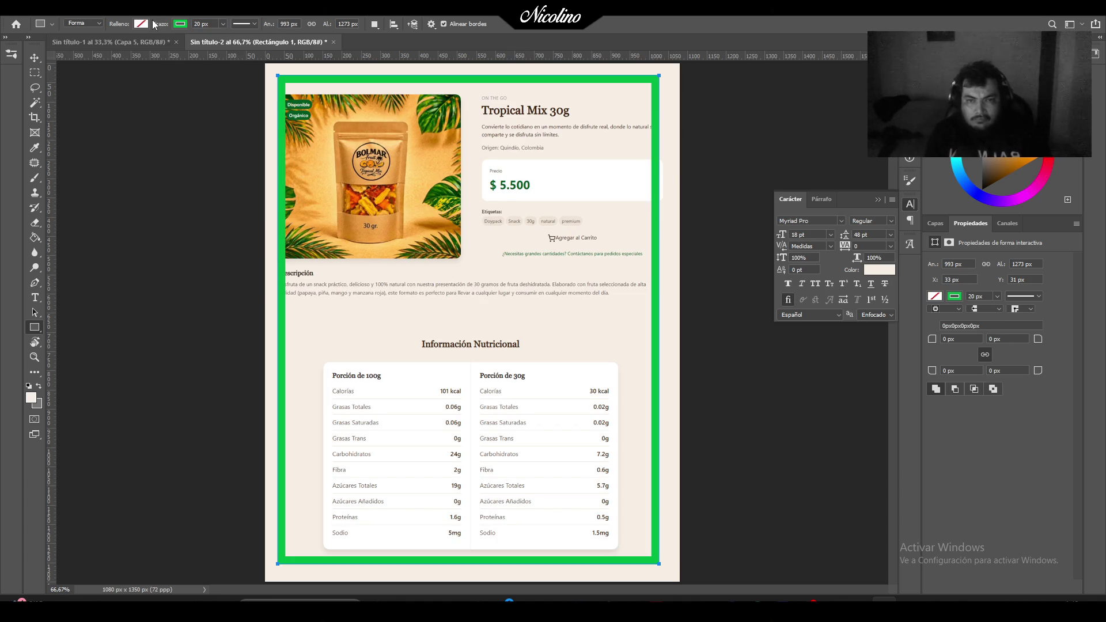
{"action": "left_click", "coordinate": [159, 24]}
{"action": "type", "text": "10"}
{"action": "key", "text": "Return"}
Stretch the rectangle to all four edges of the 1080 × 1350 canvas.
{"action": "key", "text": "v"}
{"action": "key", "text": "ctrl+t"}
{"action": "left_click_drag", "start_coordinate": [656, 319], "coordinate": [679, 319]}
{"action": "left_click_drag", "start_coordinate": [479, 75], "coordinate": [479, 64]}
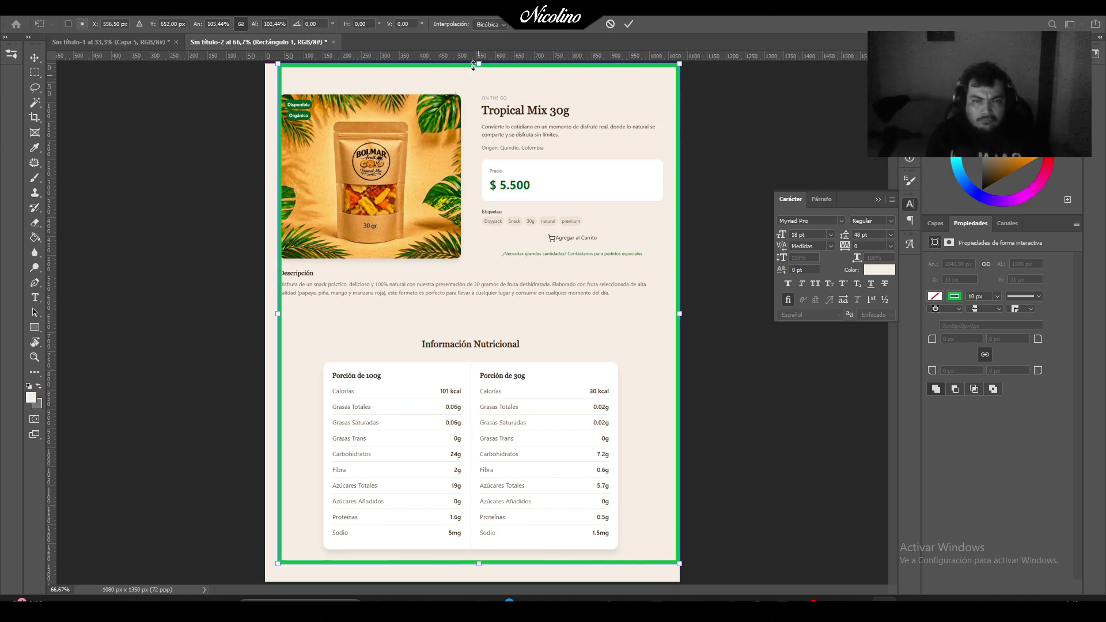
{"action": "left_click_drag", "start_coordinate": [279, 314], "coordinate": [264, 315]}
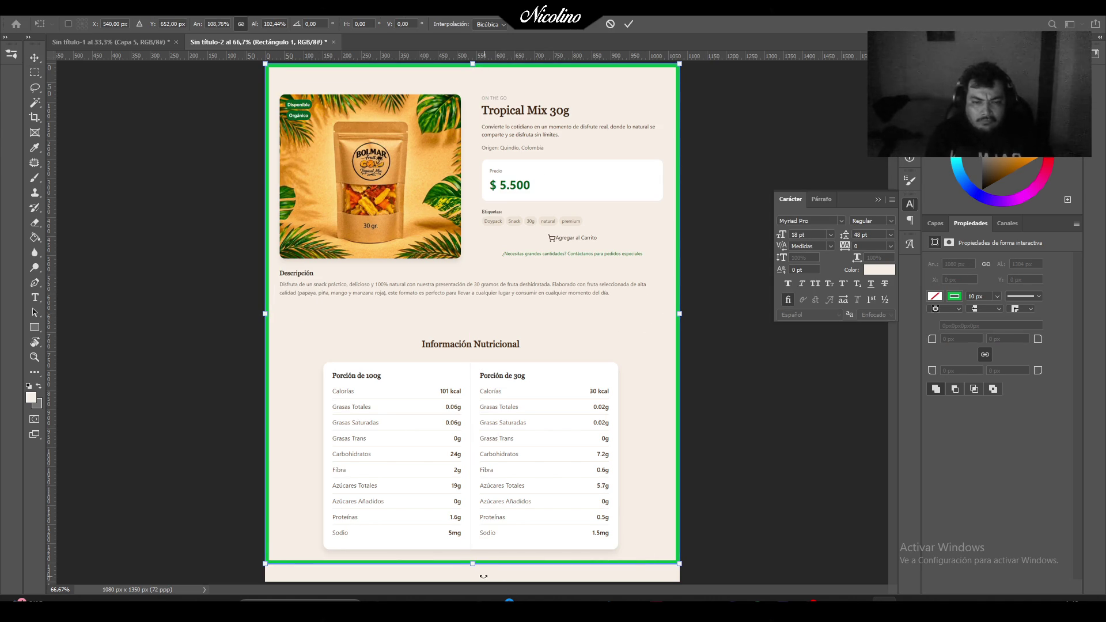
{"action": "left_click_drag", "start_coordinate": [472, 567], "coordinate": [473, 582]}
{"action": "key", "text": "Return"}
{"action": "left_click", "coordinate": [35, 327]}
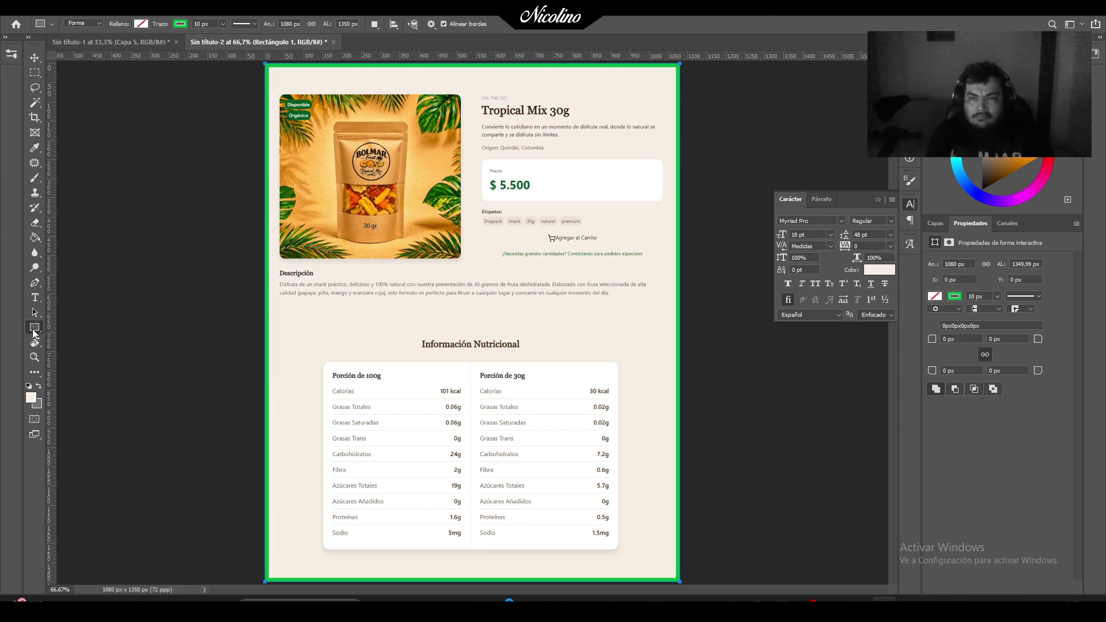
Recolour the border stroke to the leaf green 496f0d sampled from the product photo.
{"action": "left_click", "coordinate": [181, 24]}
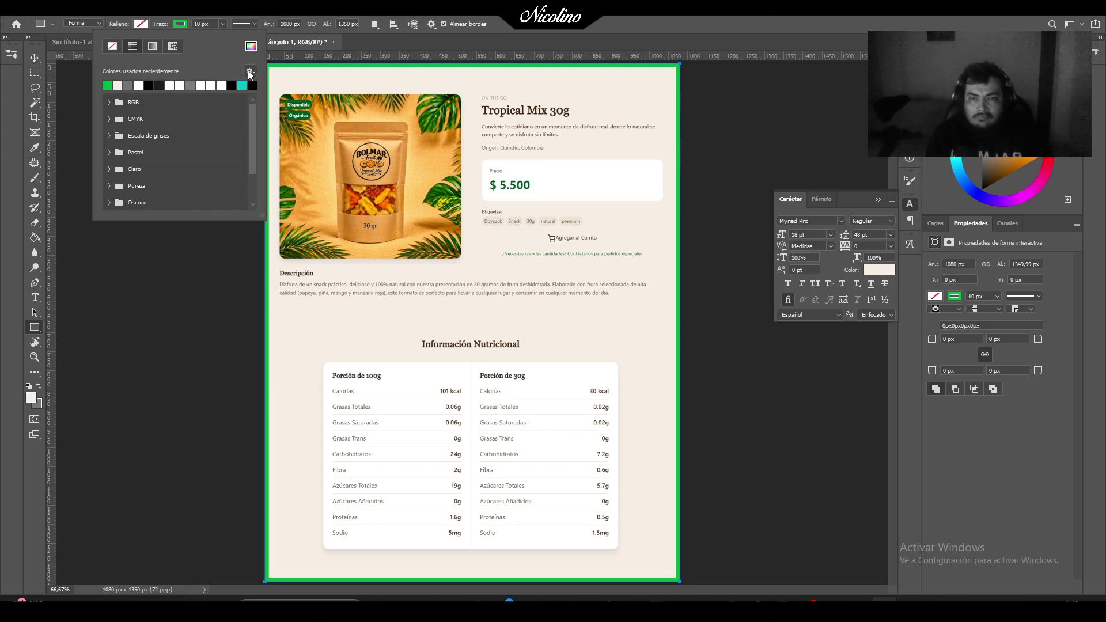
{"action": "left_click", "coordinate": [251, 46]}
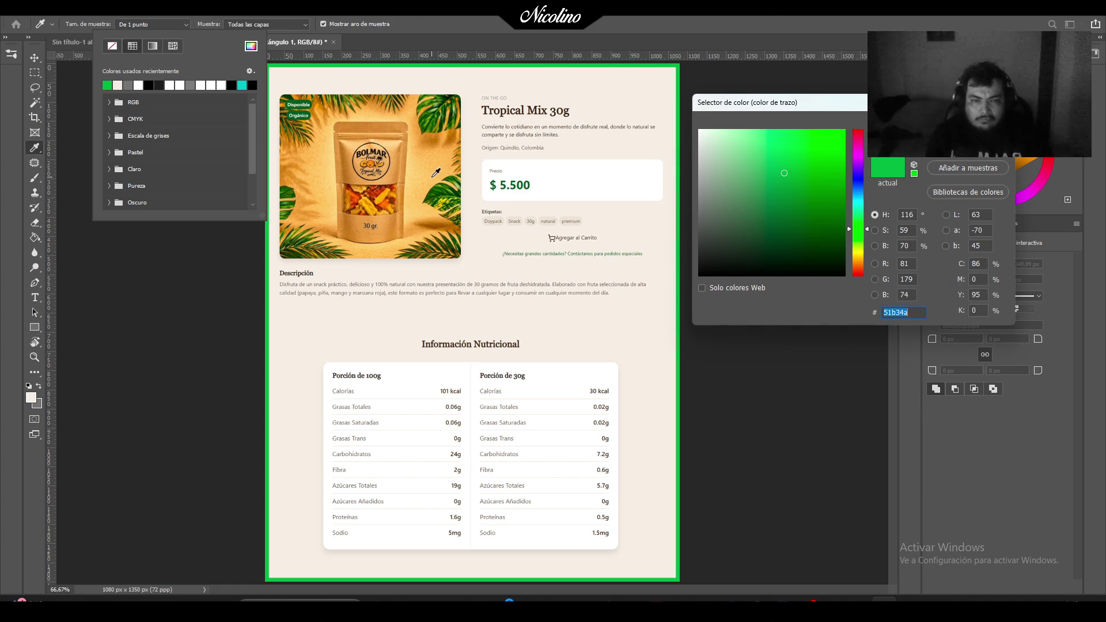
{"action": "left_click", "coordinate": [440, 186]}
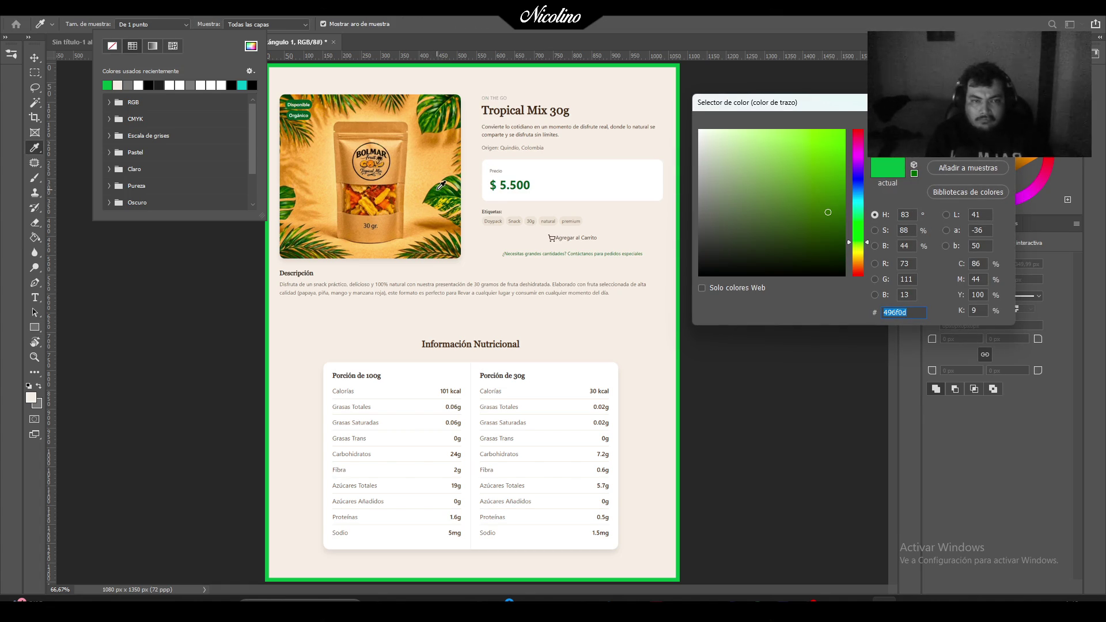
{"action": "key", "text": "Return"}
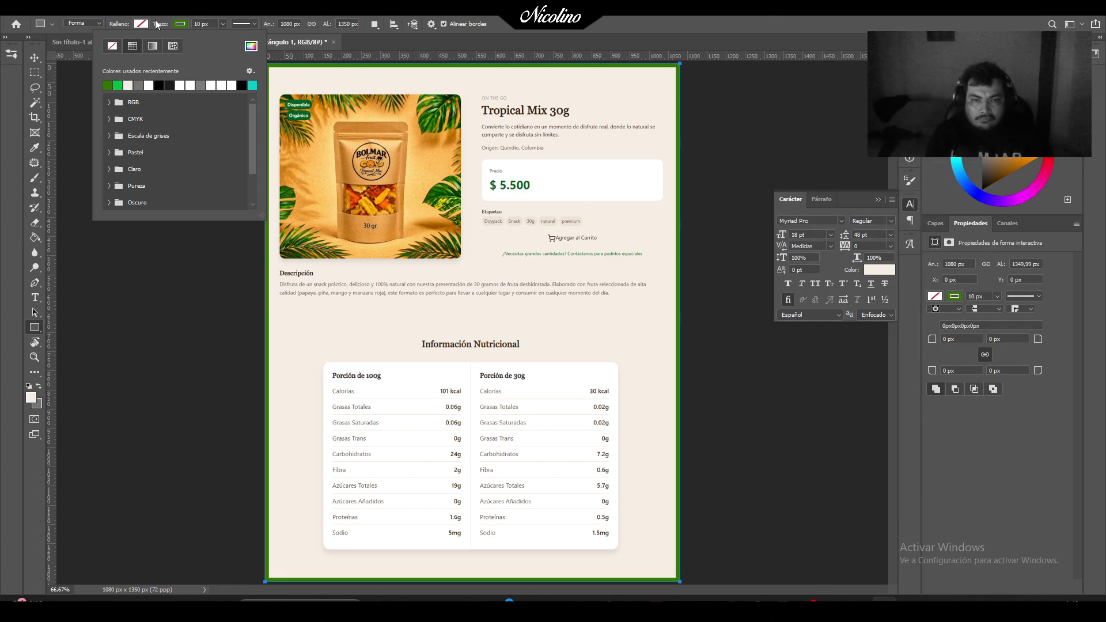
{"action": "left_click", "coordinate": [34, 72]}
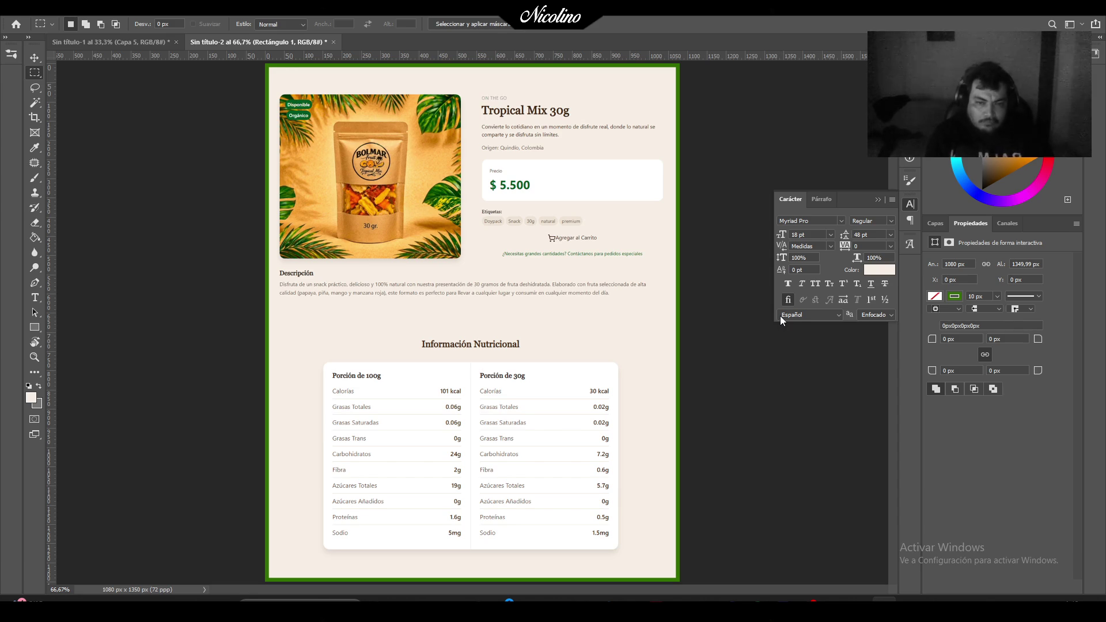
{"action": "left_click", "coordinate": [937, 224]}
{"action": "left_click", "coordinate": [932, 296]}
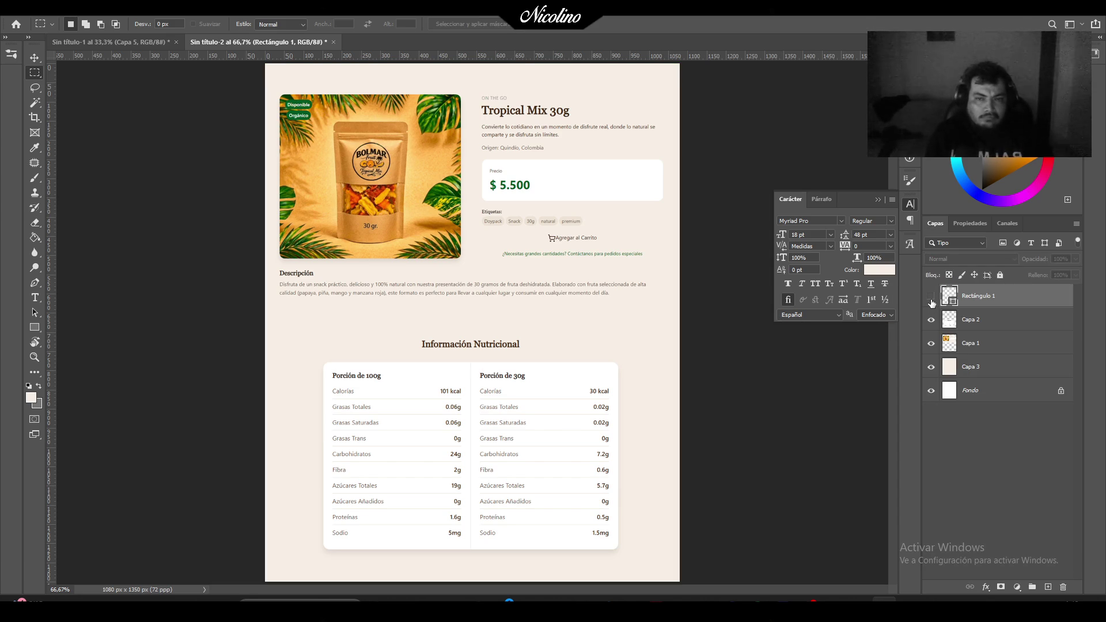
{"action": "left_click", "coordinate": [932, 296]}
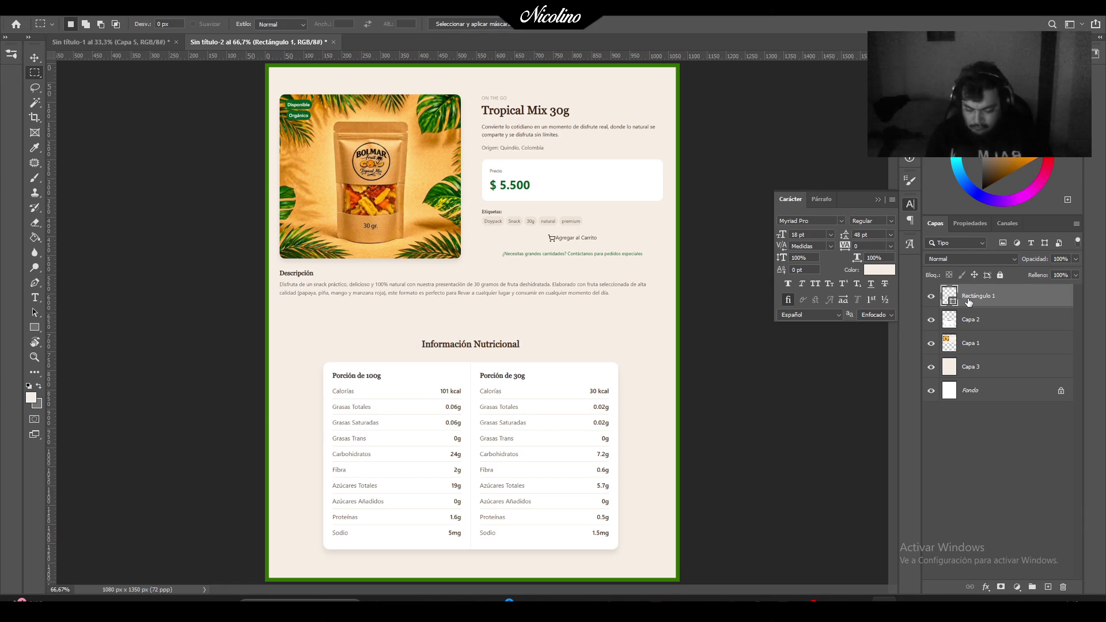
{"action": "key", "text": "ctrl+j"}
{"action": "left_click", "coordinate": [35, 327]}
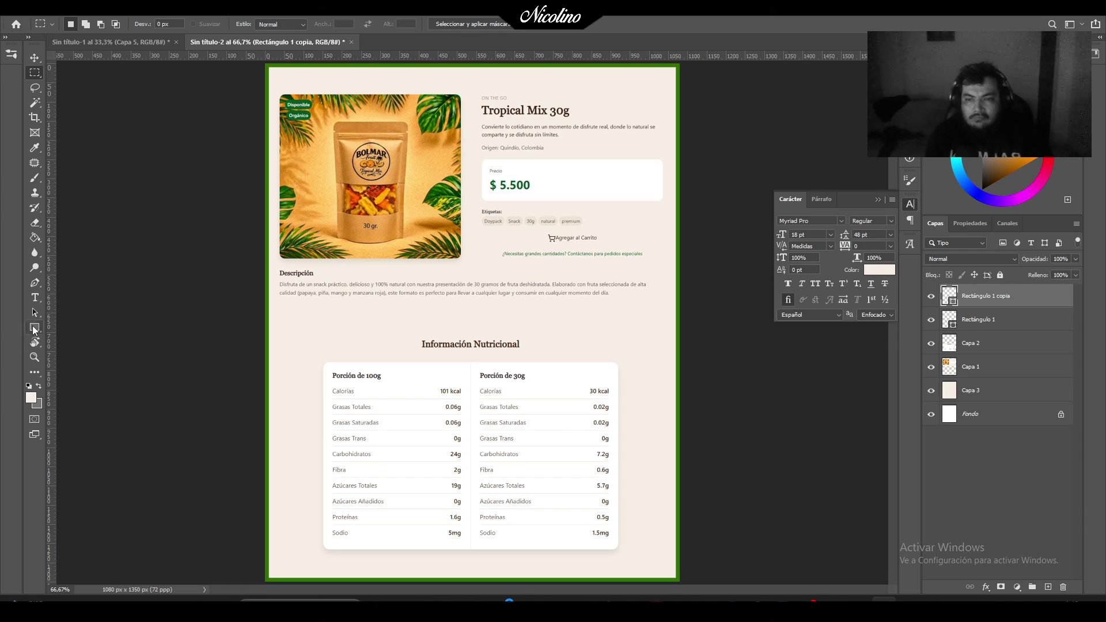
{"action": "left_click", "coordinate": [180, 24]}
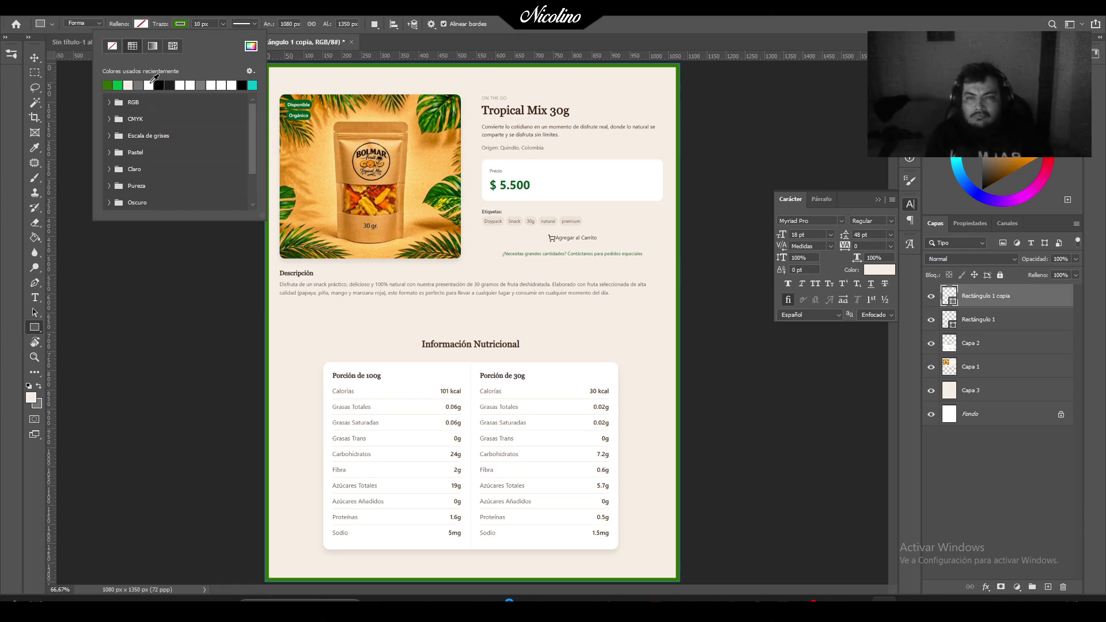
{"action": "left_click", "coordinate": [151, 85]}
{"action": "left_click", "coordinate": [140, 84]}
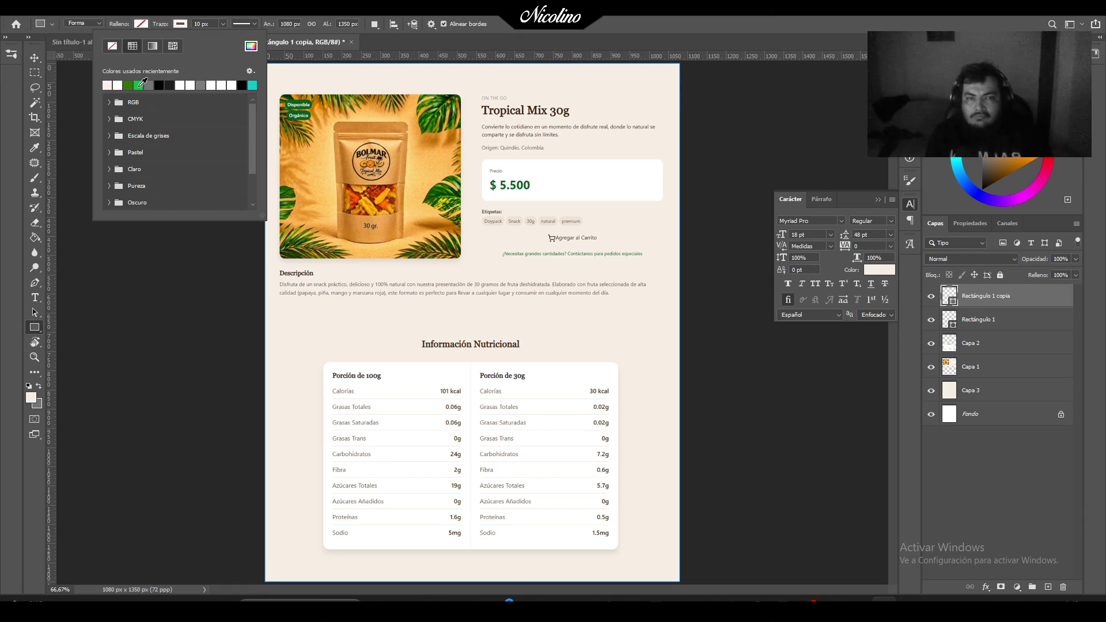
{"action": "left_click", "coordinate": [138, 84]}
{"action": "left_click", "coordinate": [154, 84]}
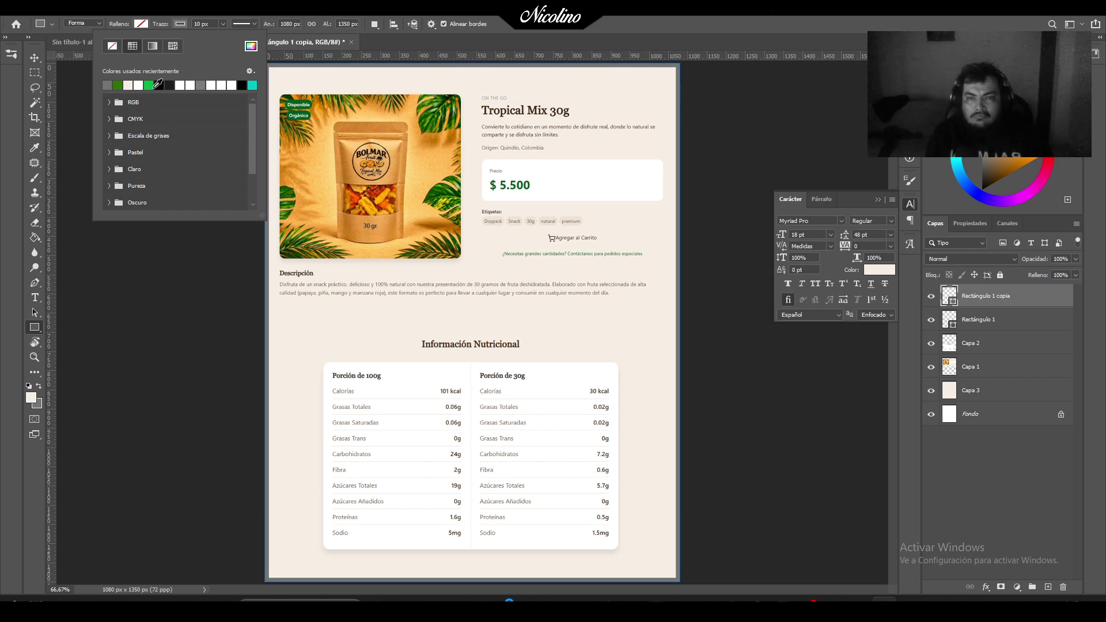
{"action": "left_click", "coordinate": [160, 85]}
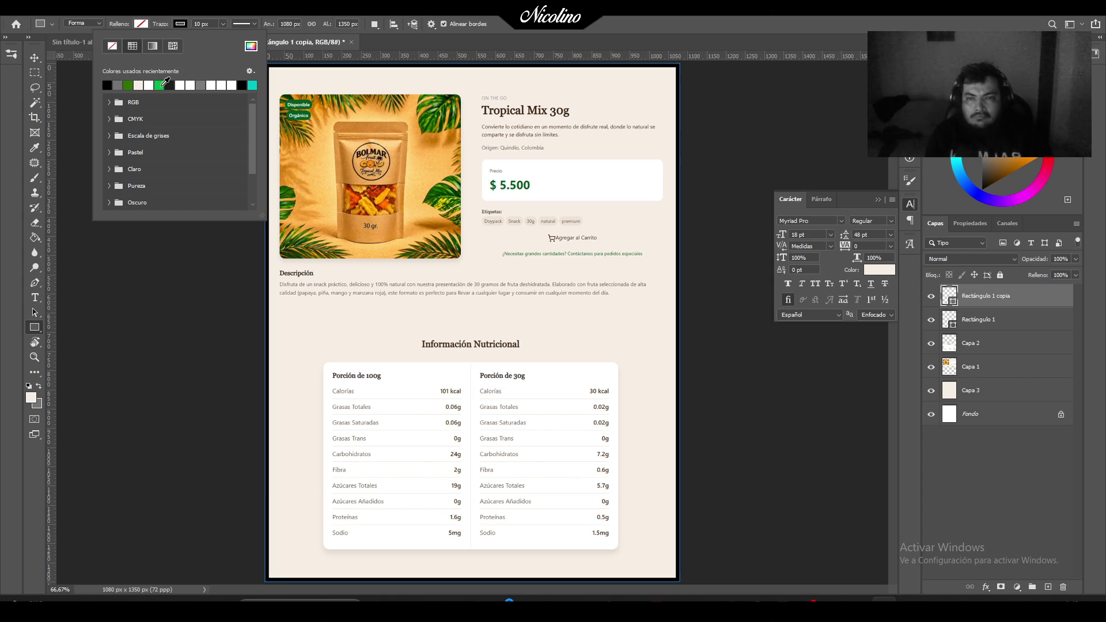
{"action": "left_click", "coordinate": [35, 58]}
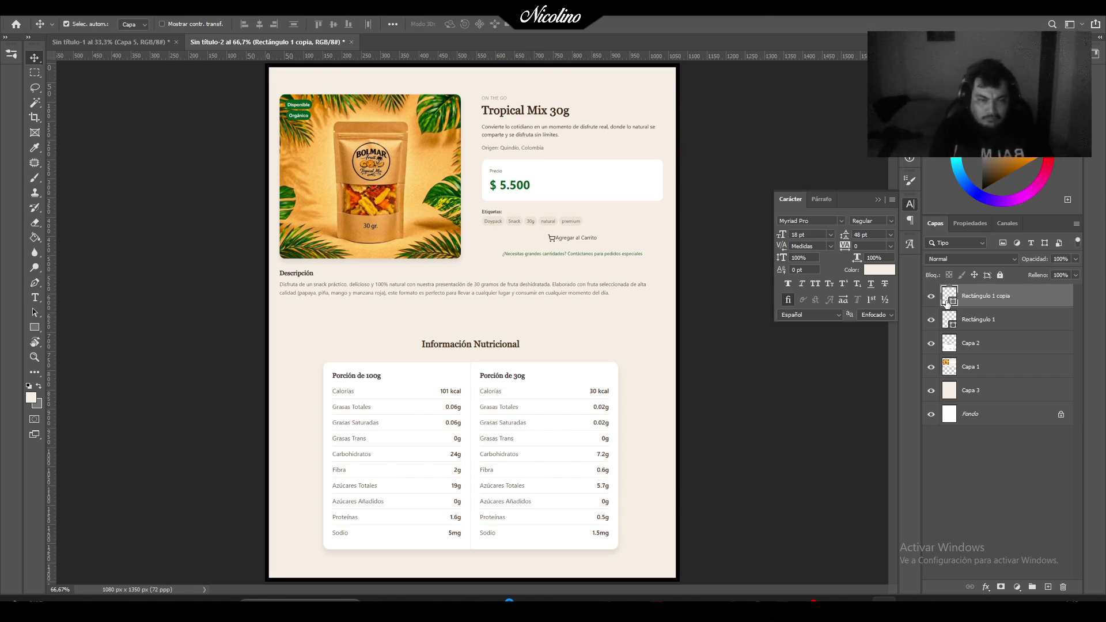
{"action": "key", "text": "Delete"}
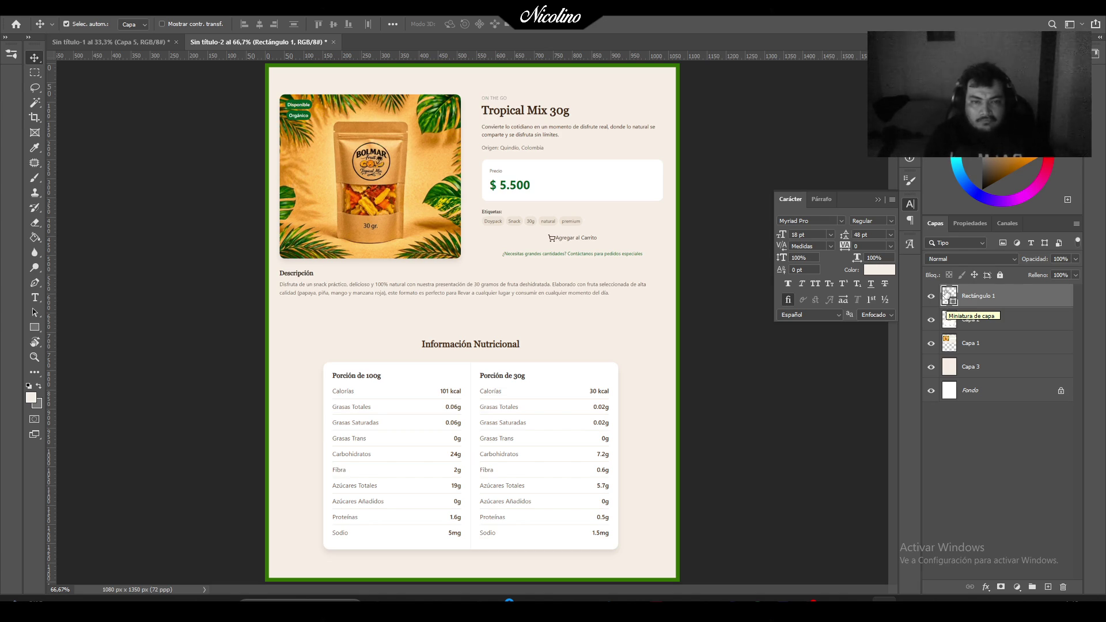
Group Capa 1 and Capa 2 at full opacity, name the group 01, and hide it.
{"action": "left_click", "coordinate": [991, 343]}
{"action": "left_click", "coordinate": [988, 321], "text": "shift"}
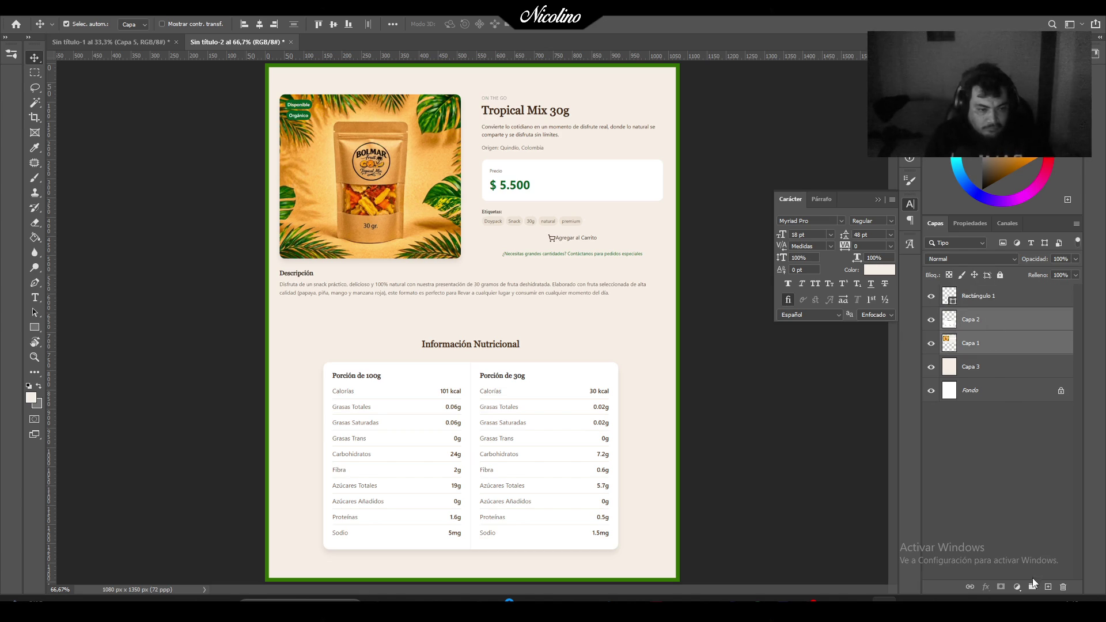
{"action": "left_click", "coordinate": [1032, 587]}
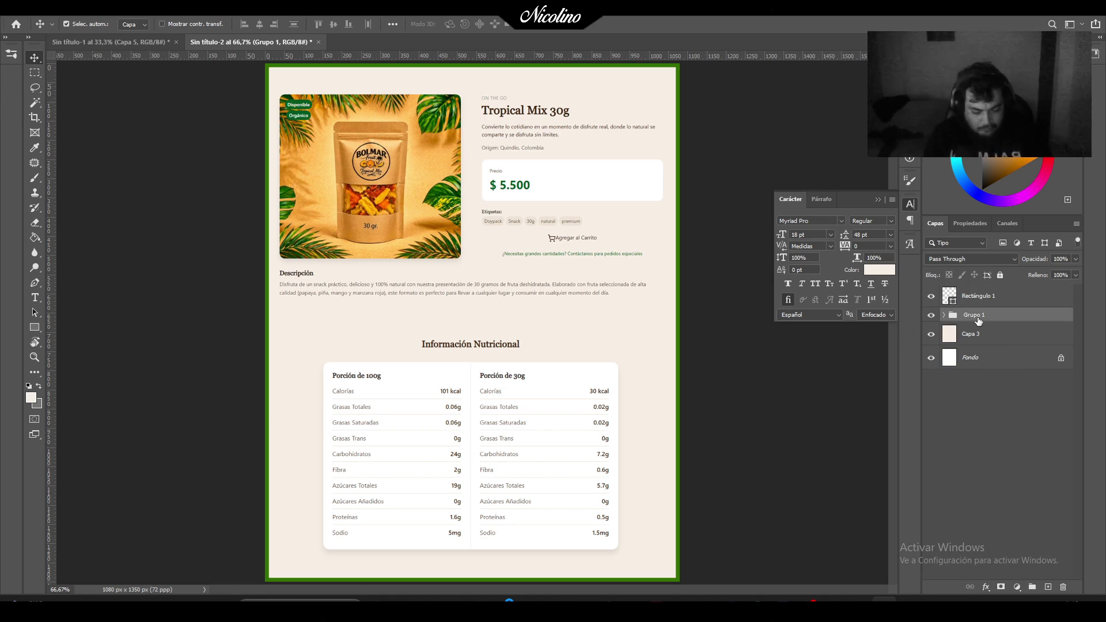
{"action": "key", "text": "0"}
{"action": "key", "text": "1"}
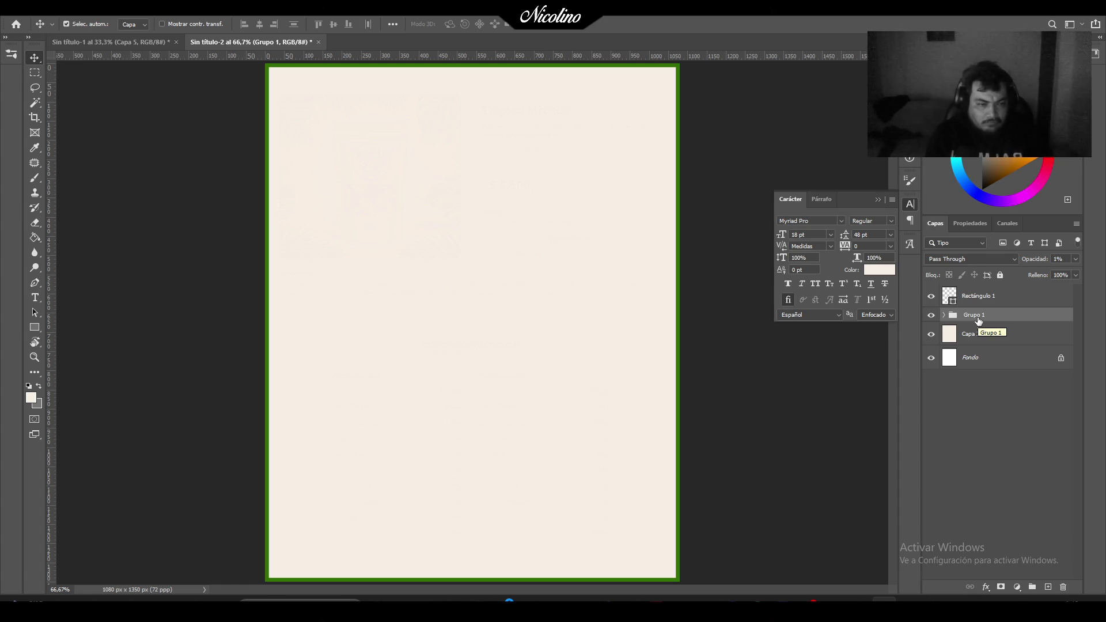
{"action": "left_click_drag", "start_coordinate": [1031, 257], "coordinate": [1102, 263]}
{"action": "double_click", "coordinate": [978, 315]}
{"action": "type", "text": "01"}
{"action": "key", "text": "Return"}
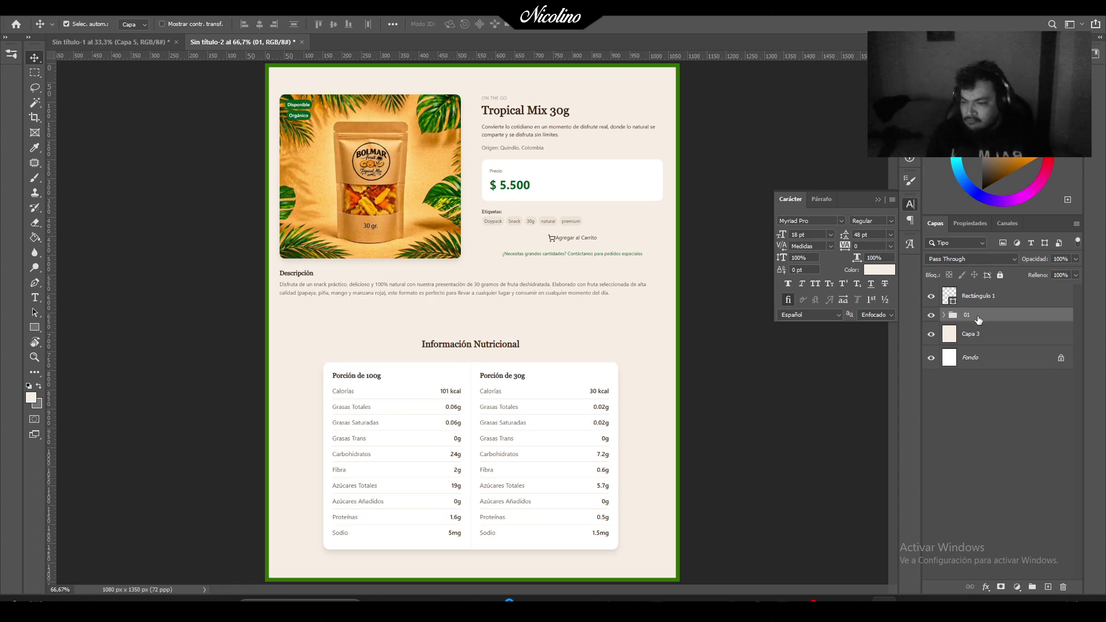
{"action": "left_click", "coordinate": [931, 315]}
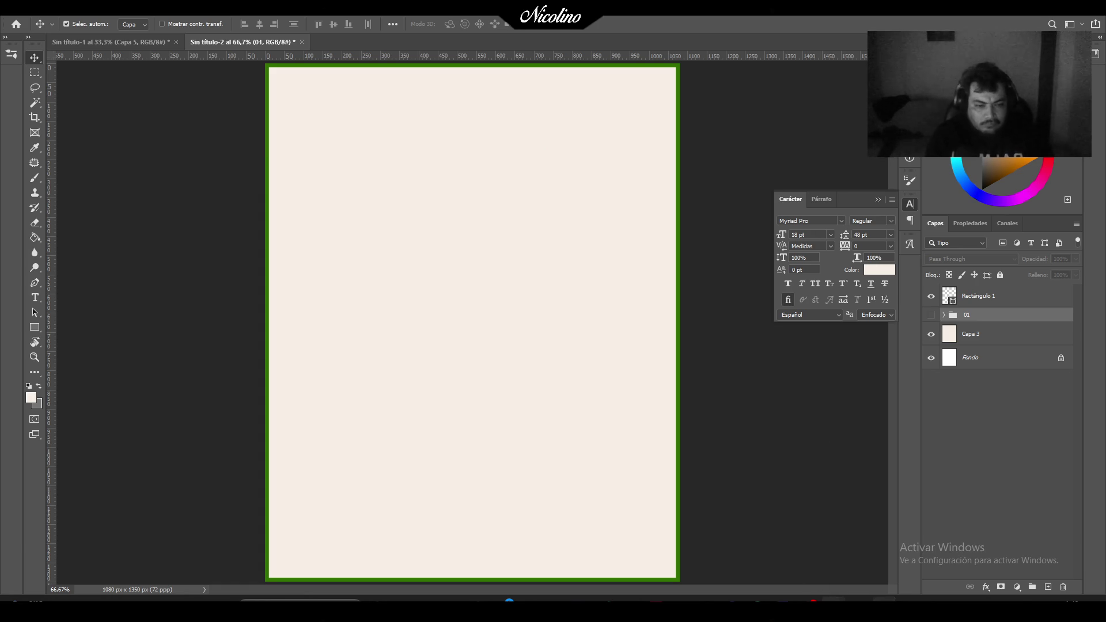
Bring the Tropical Mix 30g product page in Opera GX to the front.
{"action": "key", "text": "super+e"}
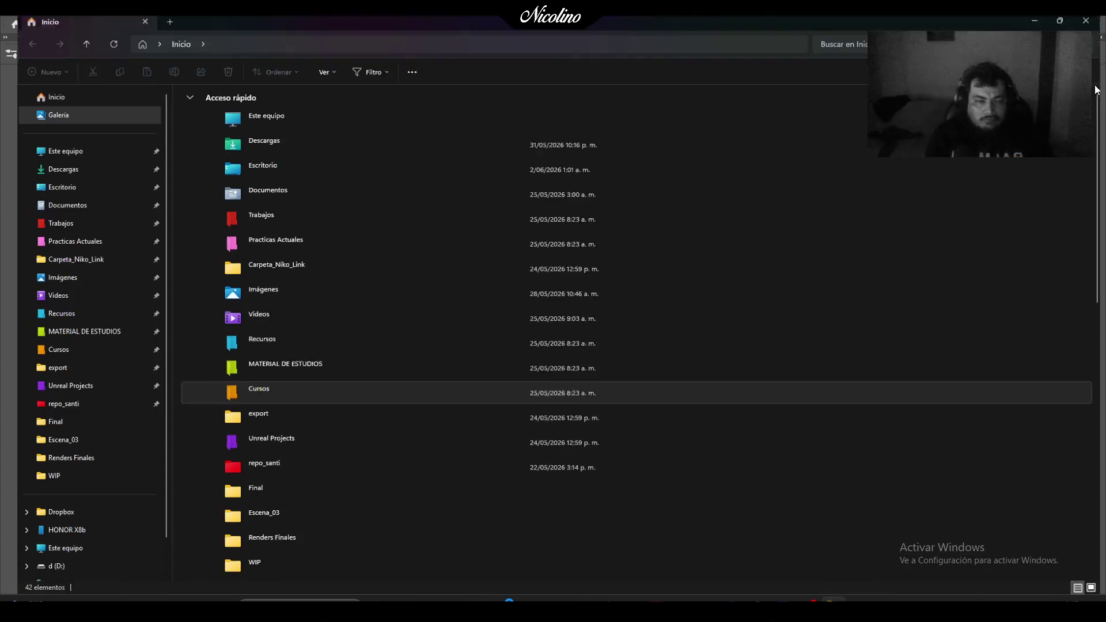
{"action": "key", "text": "alt+Tab"}
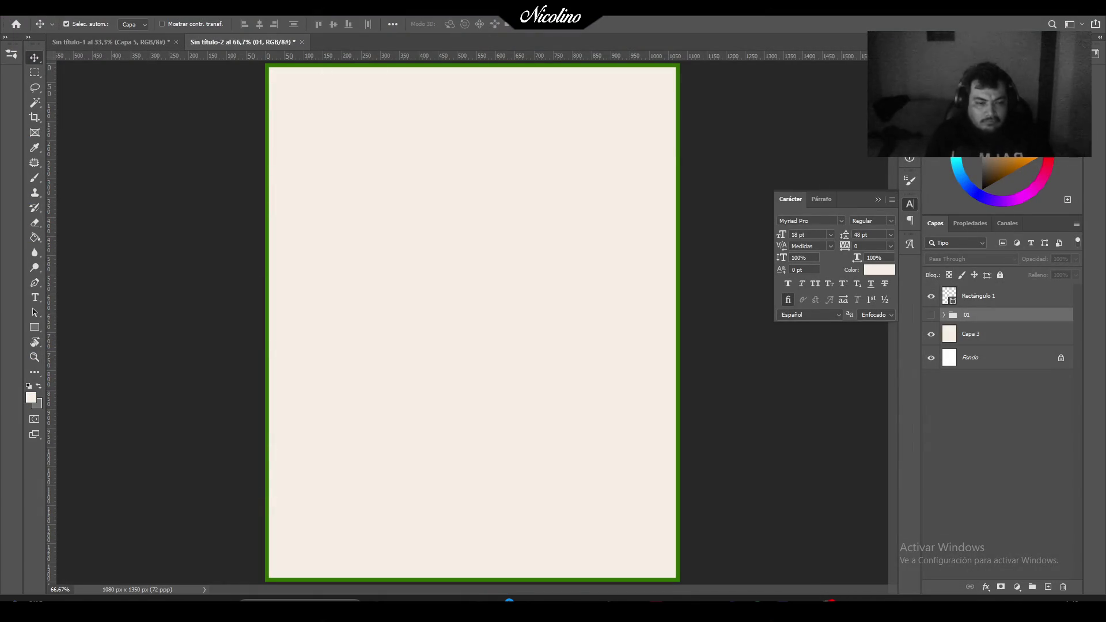
{"action": "mouse_move", "coordinate": [839, 602]}
{"action": "left_click", "coordinate": [840, 566]}
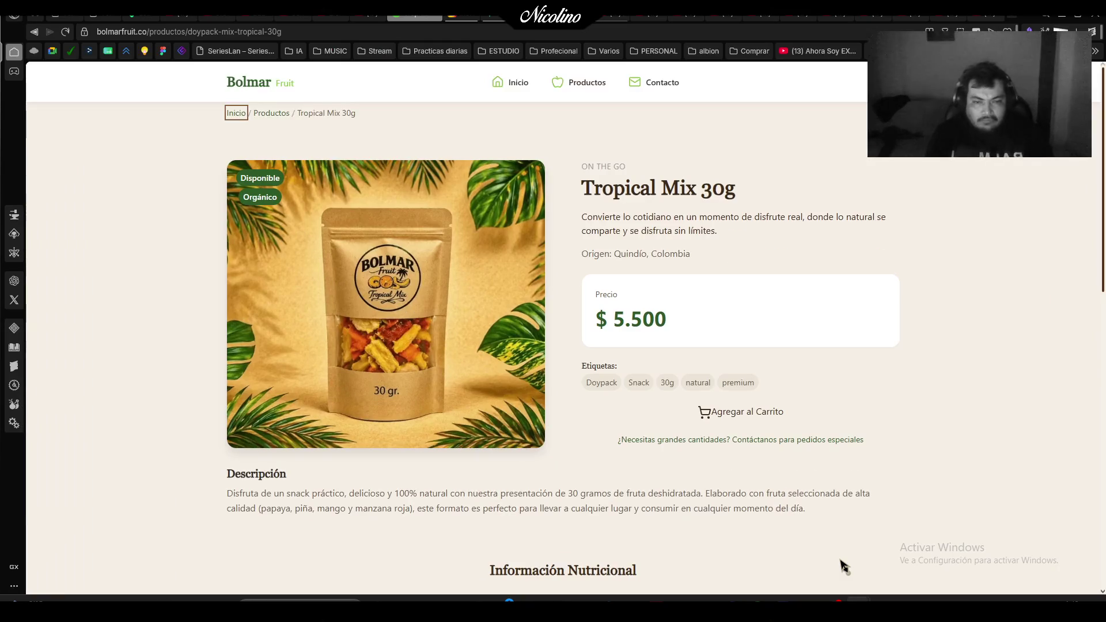
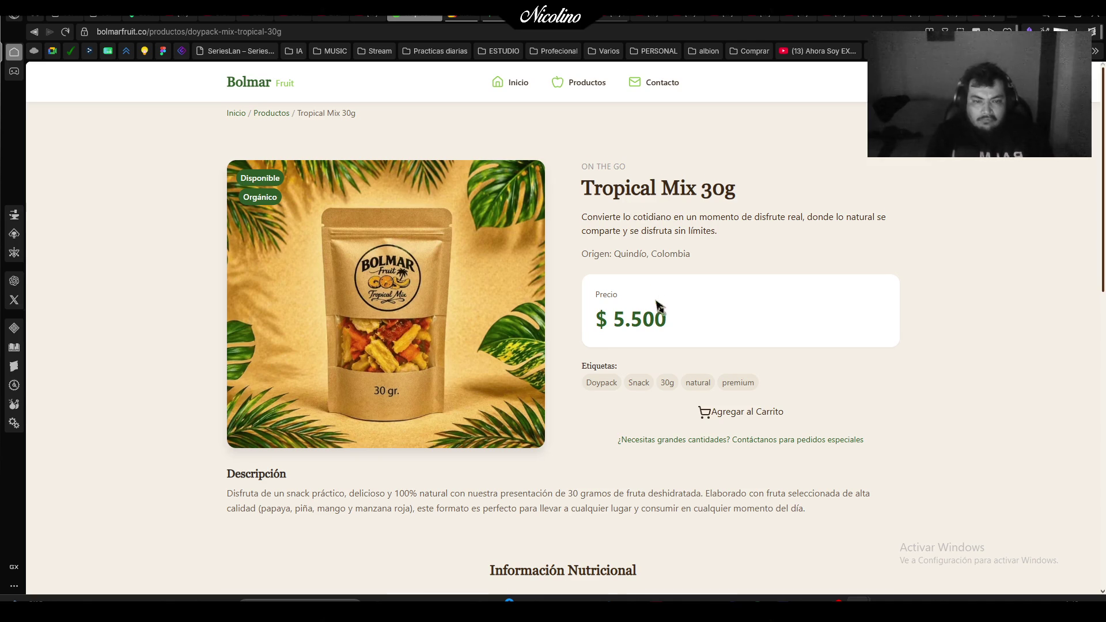
Filter the product catalog to Doy Pack and open the Tropical Mix 100g page.
{"action": "scroll", "coordinate": [662, 300], "scroll_direction": "down", "scroll_amount": 4}
{"action": "scroll", "coordinate": [657, 295], "scroll_direction": "up", "scroll_amount": 4}
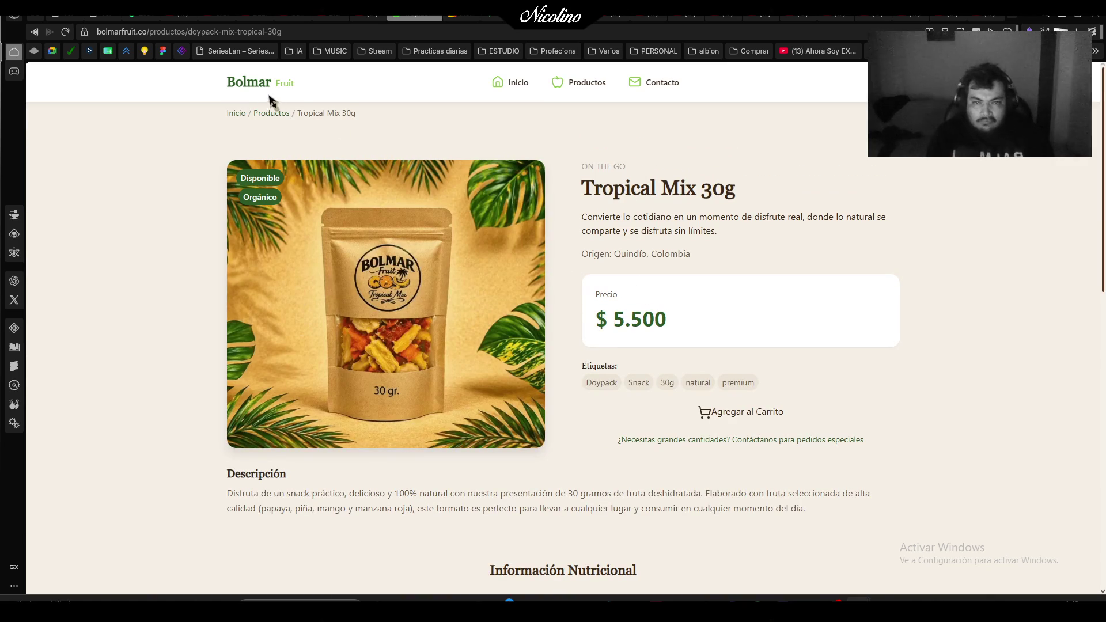
{"action": "left_click", "coordinate": [271, 114]}
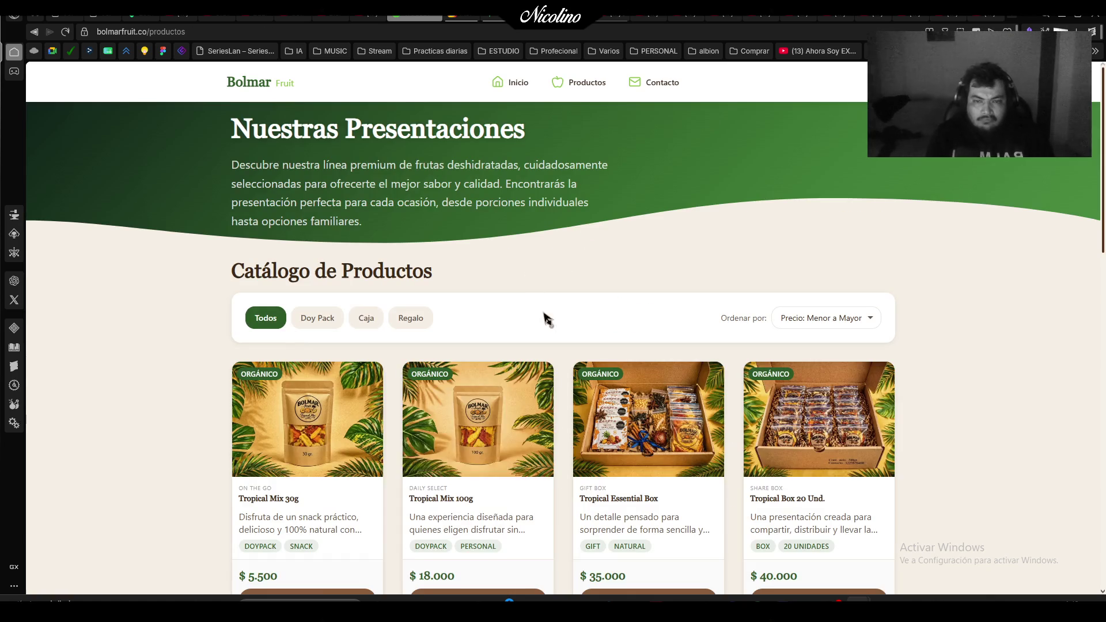
{"action": "left_click", "coordinate": [325, 319]}
{"action": "mouse_move", "coordinate": [512, 454]}
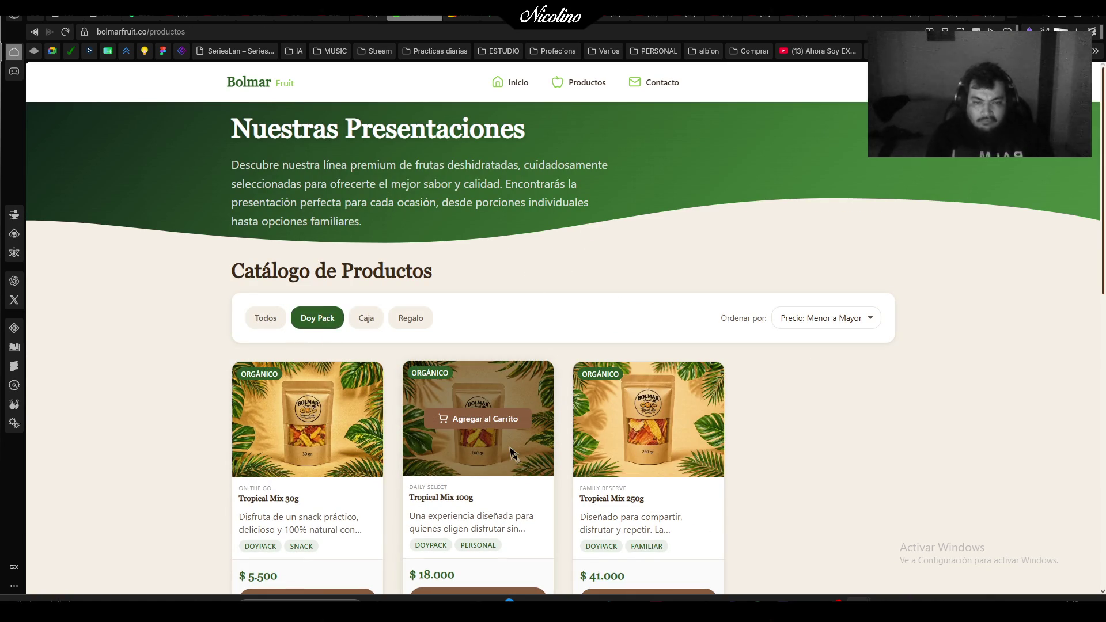
{"action": "scroll", "coordinate": [486, 523], "scroll_direction": "down", "scroll_amount": 2}
{"action": "left_click", "coordinate": [498, 485]}
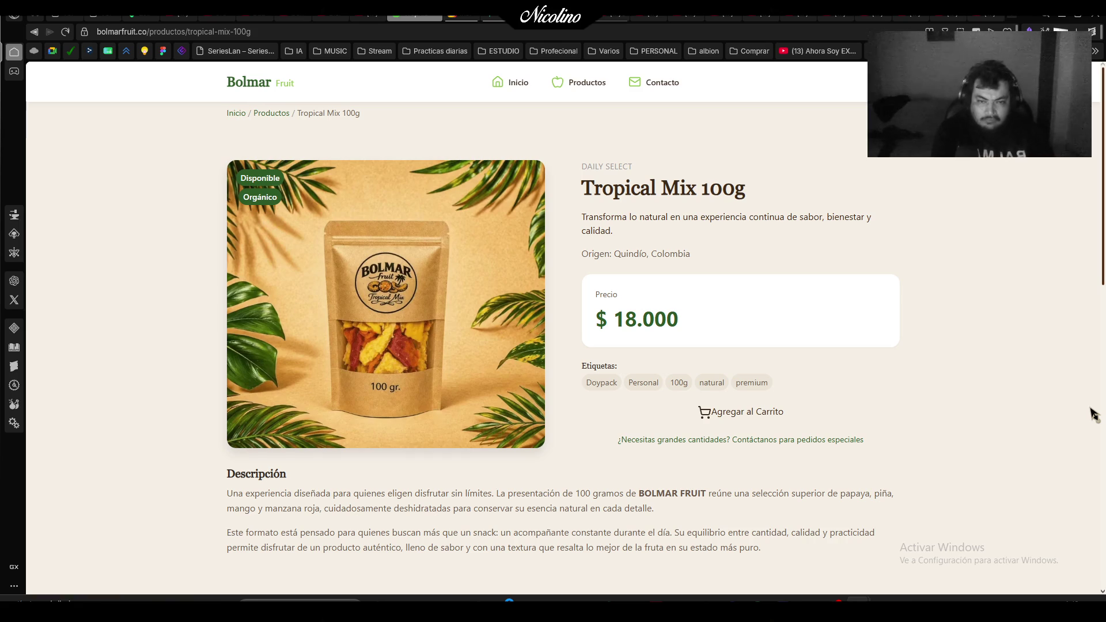
Capture the Tropical Mix 100g product image and details section.
{"action": "key", "text": "super+shift+s"}
{"action": "left_click_drag", "start_coordinate": [207, 148], "coordinate": [921, 572]}
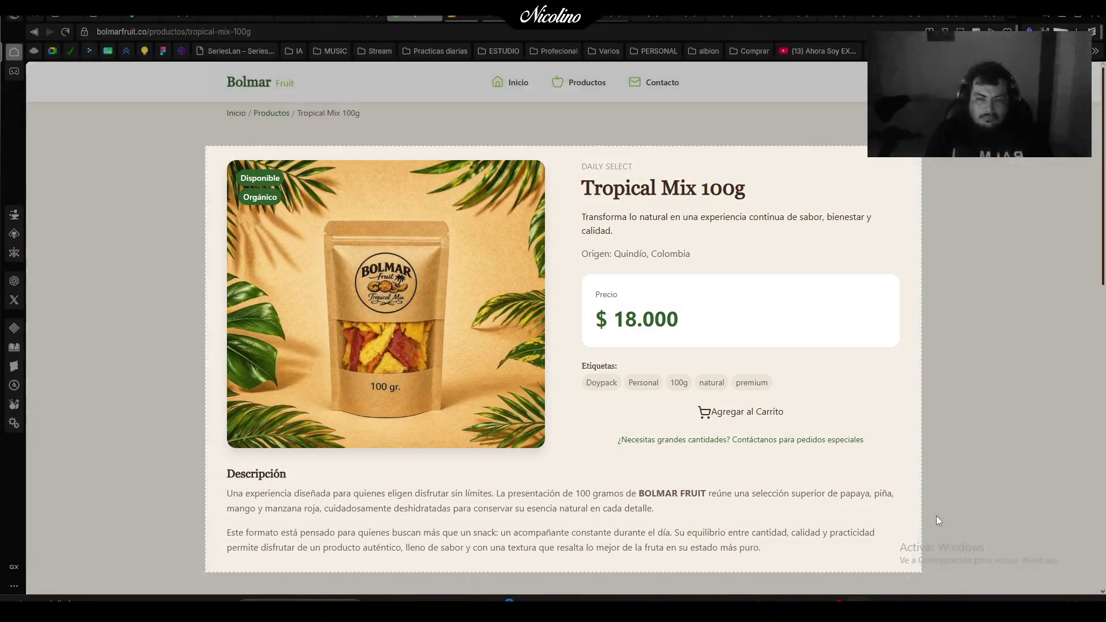
{"action": "scroll", "coordinate": [961, 457], "scroll_direction": "down", "scroll_amount": 3}
{"action": "scroll", "coordinate": [961, 457], "scroll_direction": "up", "scroll_amount": 2}
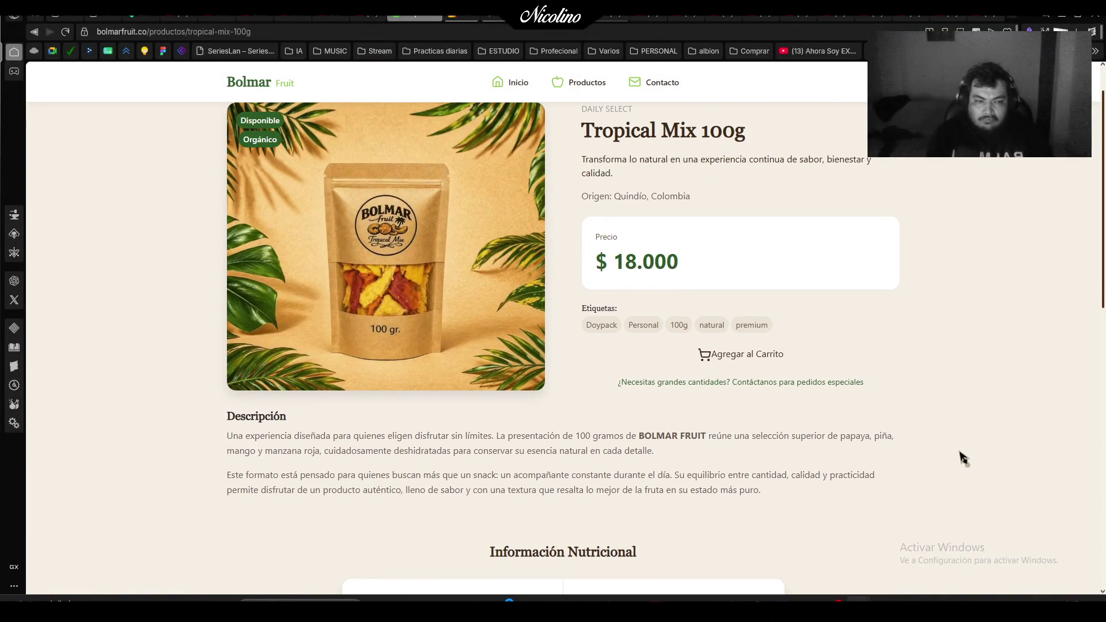
{"action": "key", "text": "ctrl+plus"}
{"action": "key", "text": "ctrl+minus"}
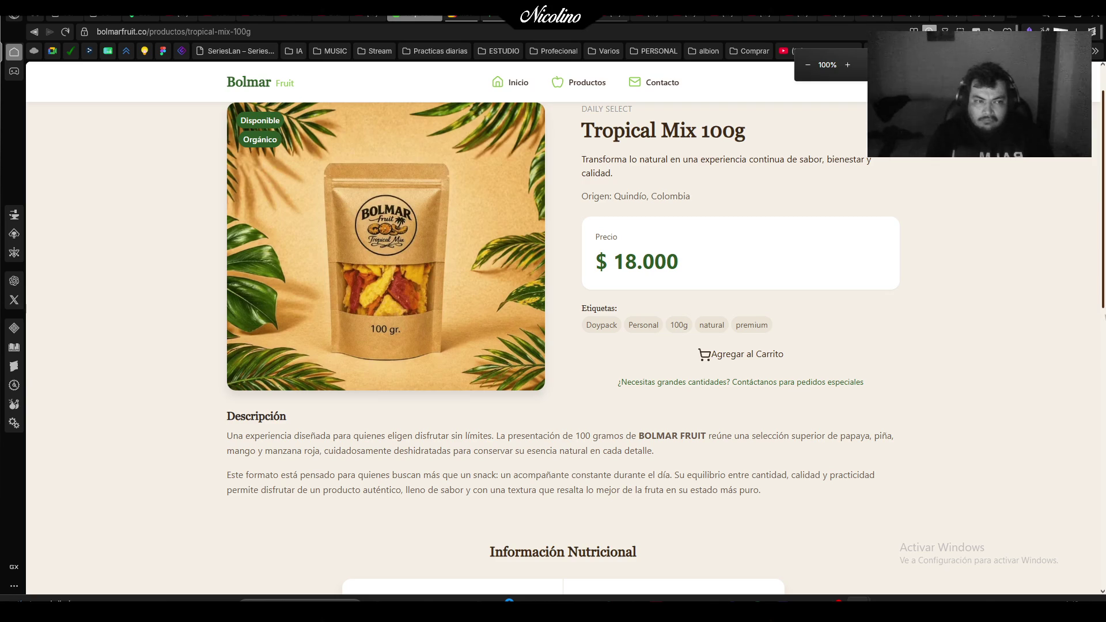
{"action": "scroll", "coordinate": [553, 346], "scroll_direction": "up", "scroll_amount": 1}
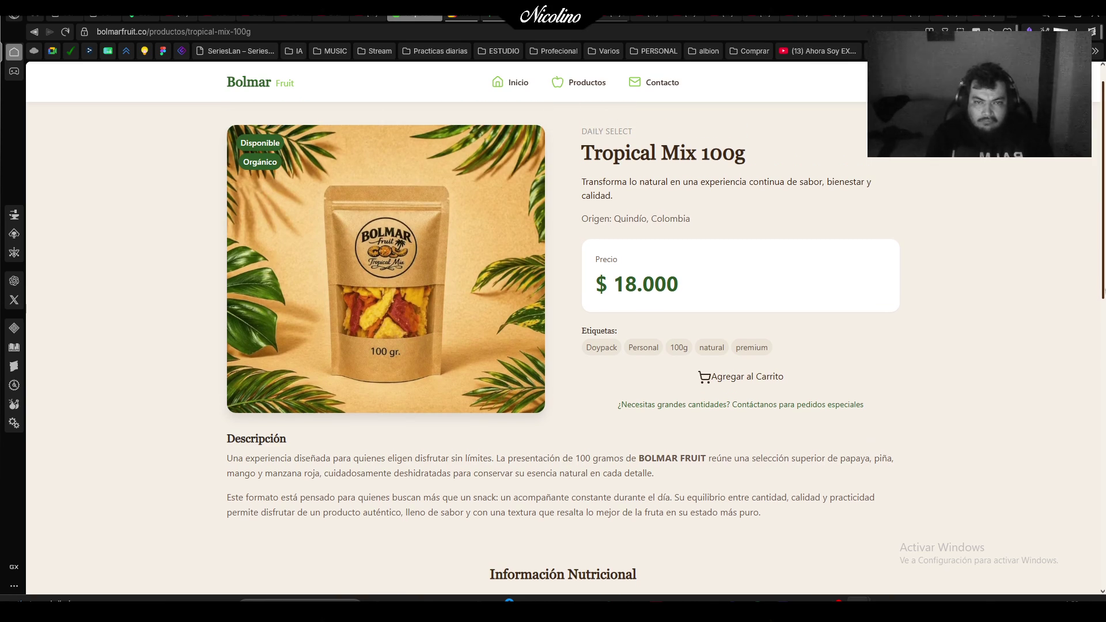
{"action": "scroll", "coordinate": [553, 345], "scroll_direction": "down", "scroll_amount": 1}
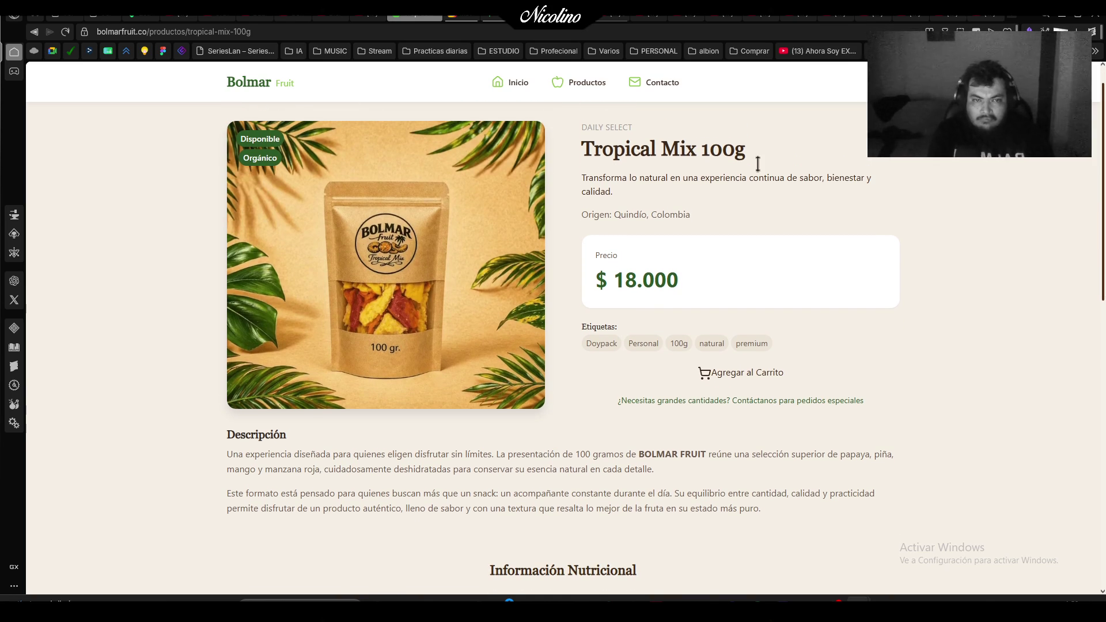
{"action": "key", "text": "super+shift+s"}
{"action": "mouse_move", "coordinate": [206, 110]}
{"action": "left_mouse_down"}
{"action": "mouse_move", "coordinate": [921, 544]}
{"action": "mouse_move", "coordinate": [928, 537]}
{"action": "mouse_move", "coordinate": [920, 536]}
{"action": "left_mouse_up"}
Paste the 100g page capture into the post, scaled to about 82.57% at the top.
{"action": "key", "text": "alt+Tab"}
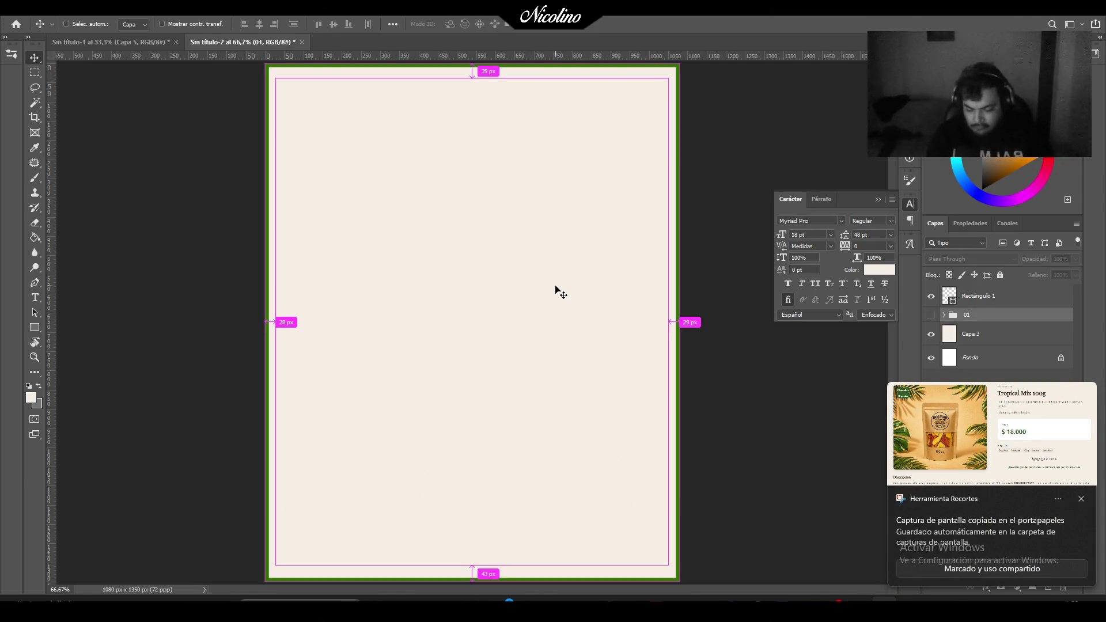
{"action": "key", "text": "ctrl+v"}
{"action": "key", "text": "ctrl+t"}
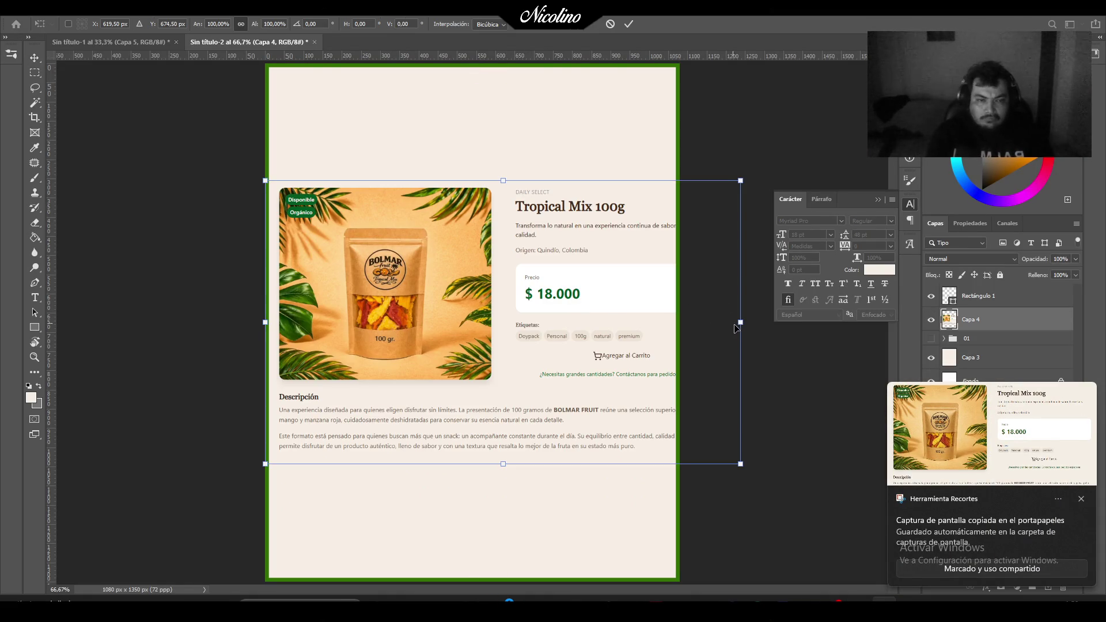
{"action": "left_click_drag", "start_coordinate": [742, 324], "coordinate": [651, 321]}
{"action": "mouse_move", "coordinate": [588, 337]}
{"action": "left_mouse_down"}
{"action": "mouse_move", "coordinate": [593, 248]}
{"action": "mouse_move", "coordinate": [582, 201]}
{"action": "mouse_move", "coordinate": [596, 209]}
{"action": "left_mouse_up"}
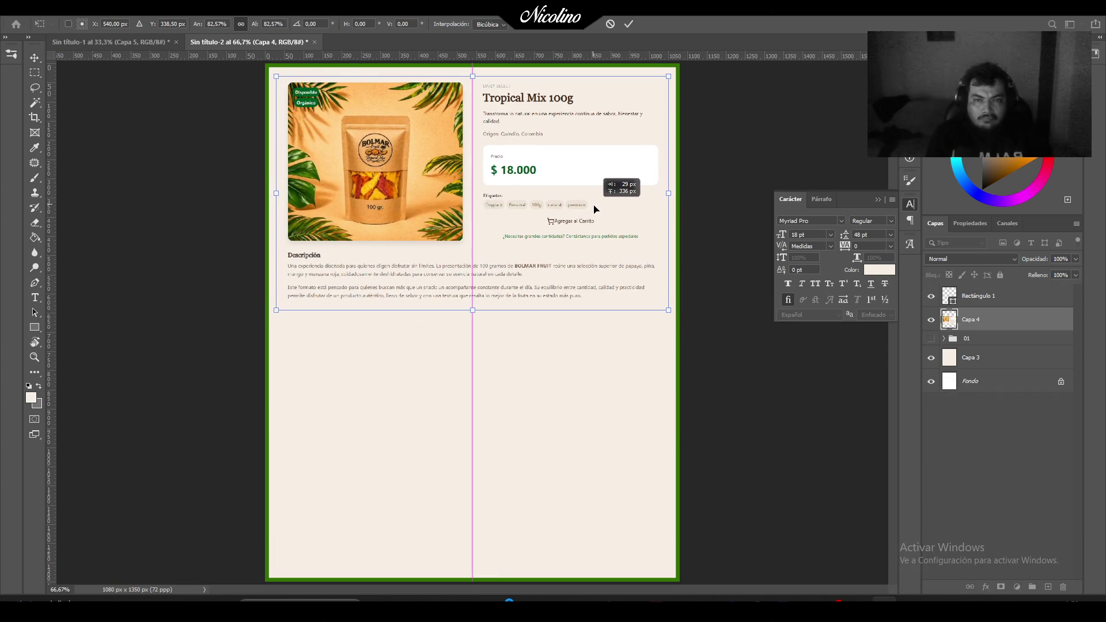
{"action": "key", "text": "Return"}
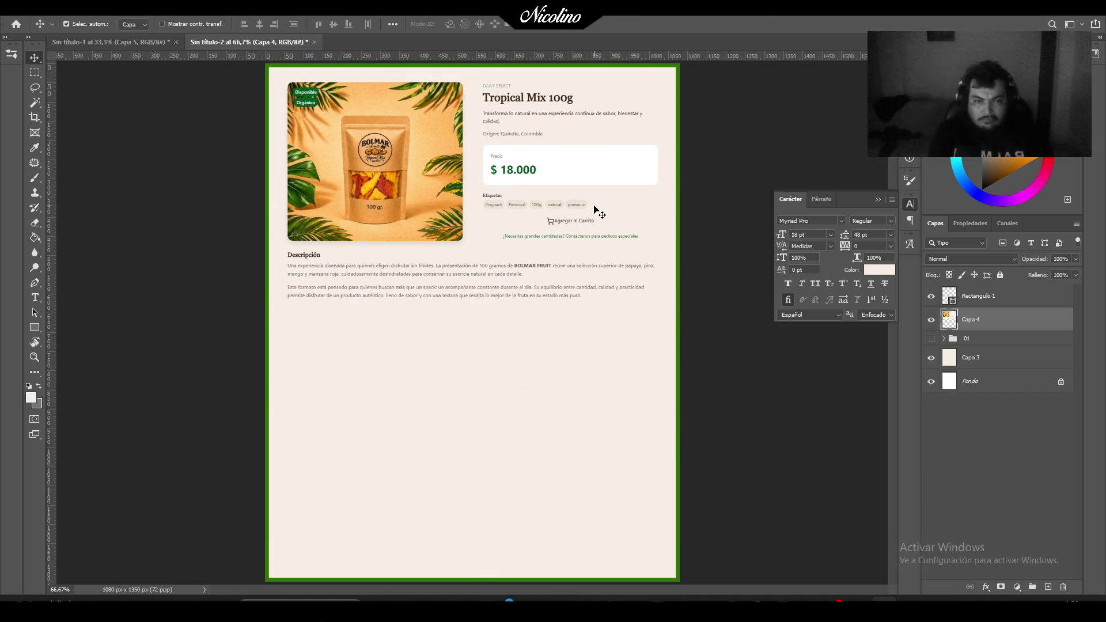
{"action": "key", "text": "alt+Tab"}
{"action": "key", "text": "alt+Tab"}
{"action": "key", "text": "alt+Tab"}
Capture the 100g page's Información Nutricional table to the clipboard.
{"action": "scroll", "coordinate": [707, 330], "scroll_direction": "down", "scroll_amount": 5}
{"action": "scroll", "coordinate": [707, 329], "scroll_direction": "down", "scroll_amount": 2}
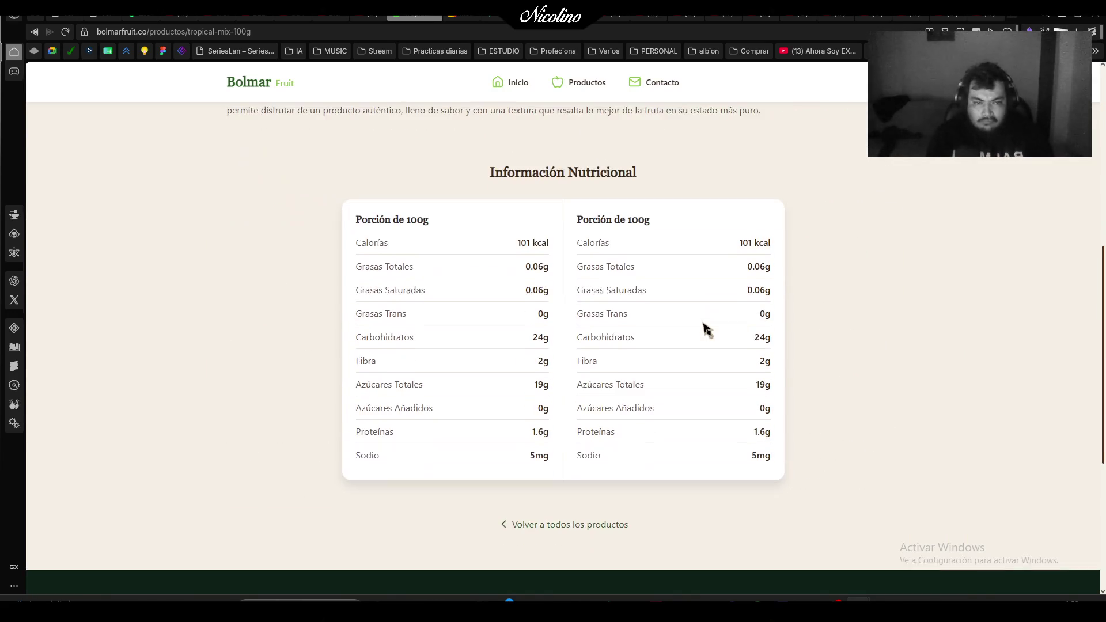
{"action": "key", "text": "super+shift+s"}
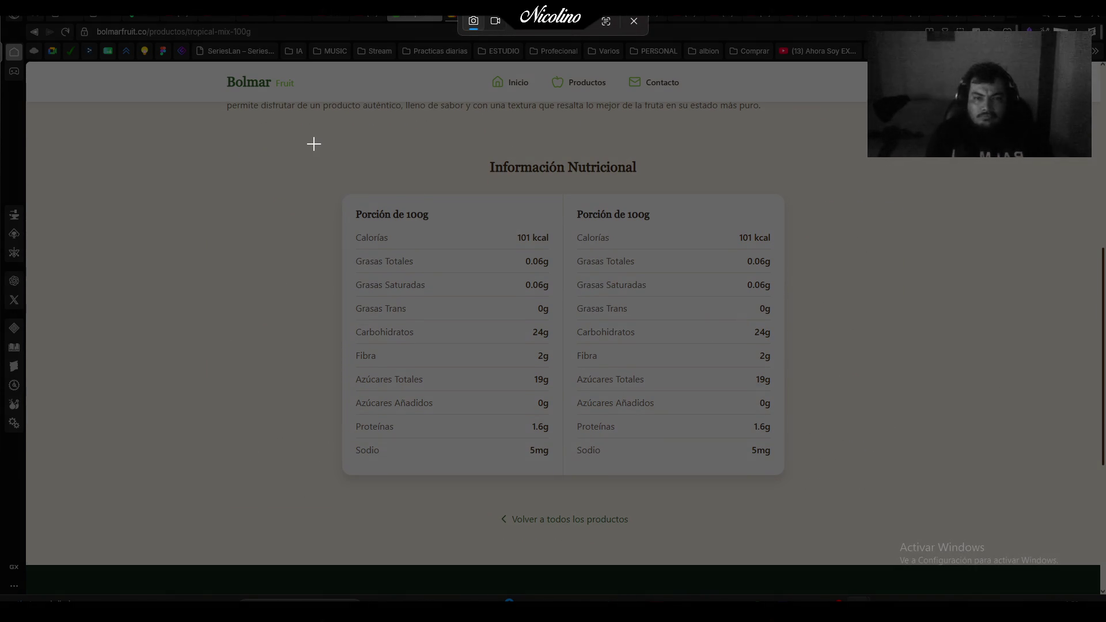
{"action": "left_click_drag", "start_coordinate": [312, 142], "coordinate": [817, 500]}
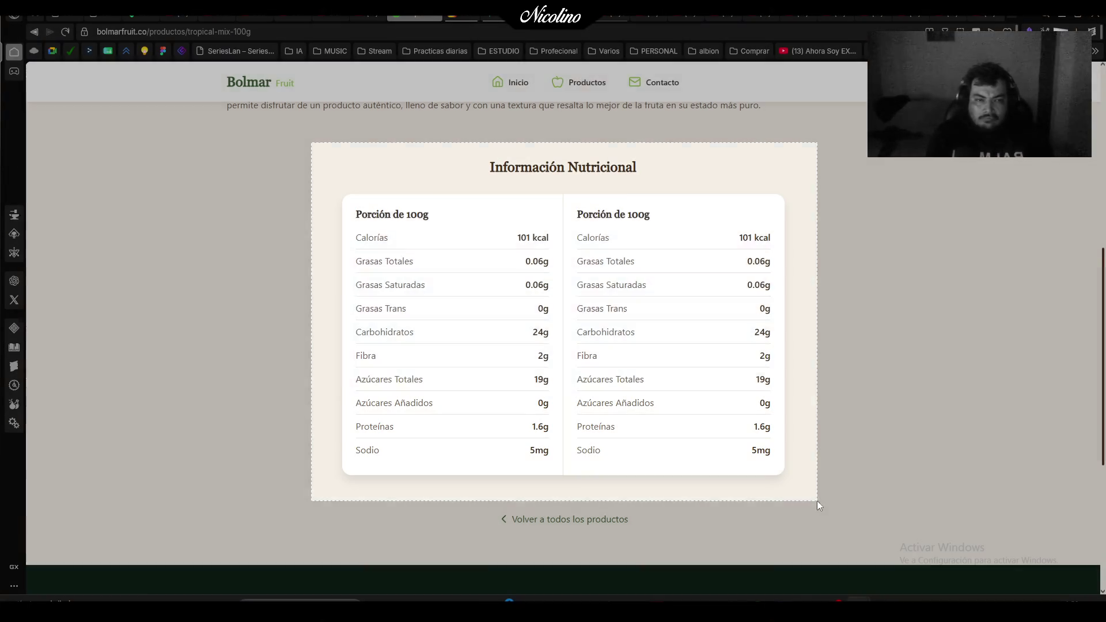
{"action": "key", "text": "alt+Tab"}
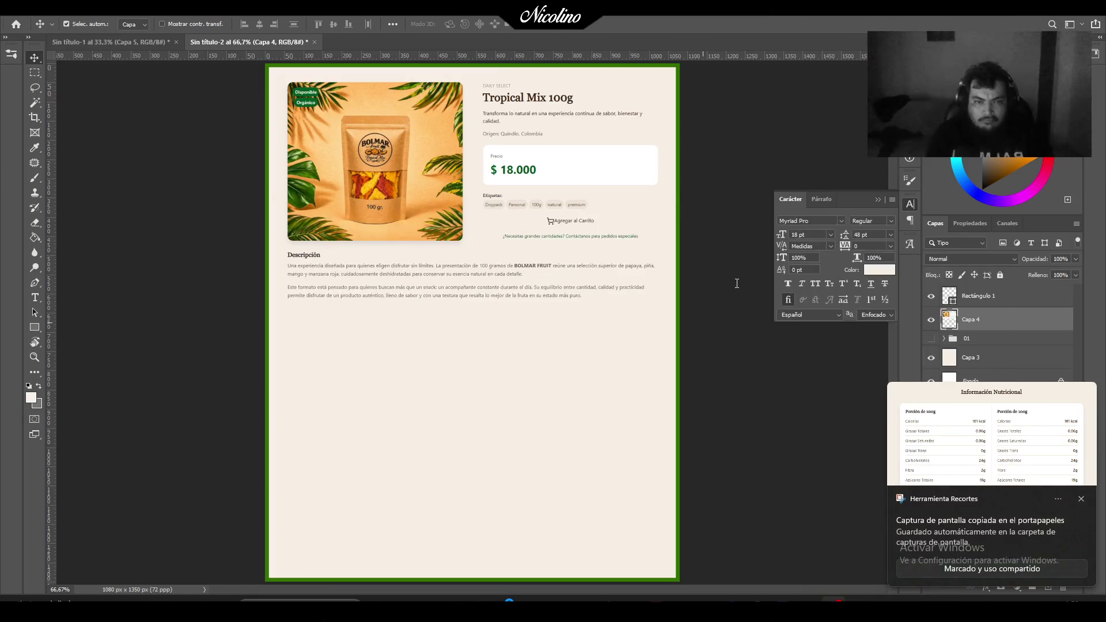
Paste the nutrition table and place it below the product description.
{"action": "key", "text": "ctrl+v"}
{"action": "key", "text": "ctrl+t"}
{"action": "mouse_move", "coordinate": [539, 367]}
{"action": "left_mouse_down"}
{"action": "mouse_move", "coordinate": [554, 433]}
{"action": "mouse_move", "coordinate": [548, 495]}
{"action": "mouse_move", "coordinate": [548, 484]}
{"action": "left_mouse_up"}
{"action": "key", "text": "Return"}
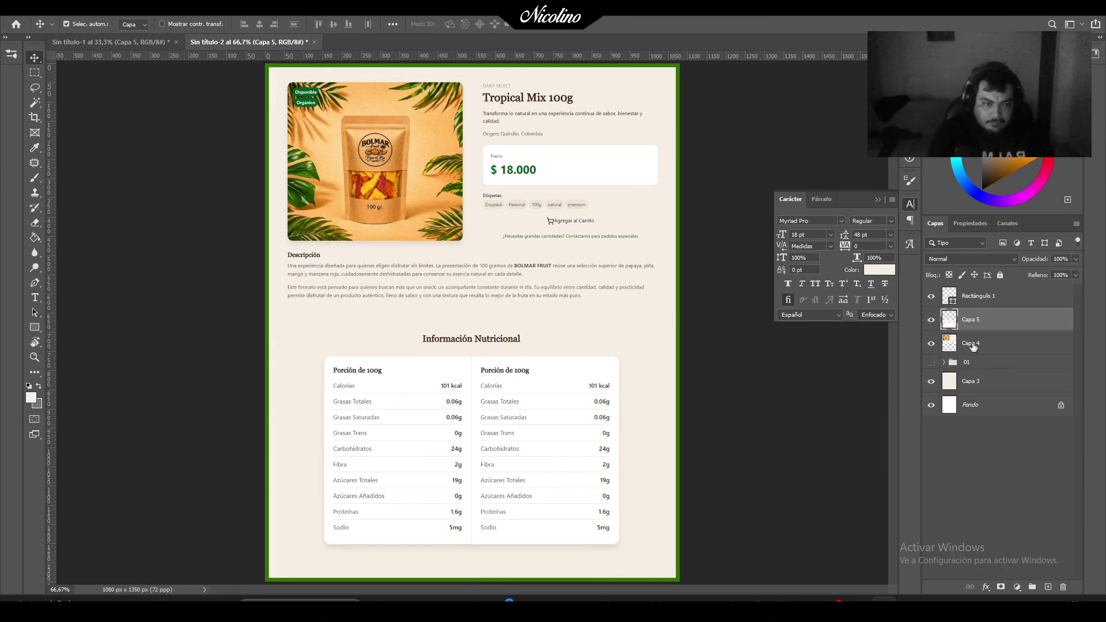
Group the two 100g capture layers into a group named 02.
{"action": "left_click", "coordinate": [974, 345], "text": "shift"}
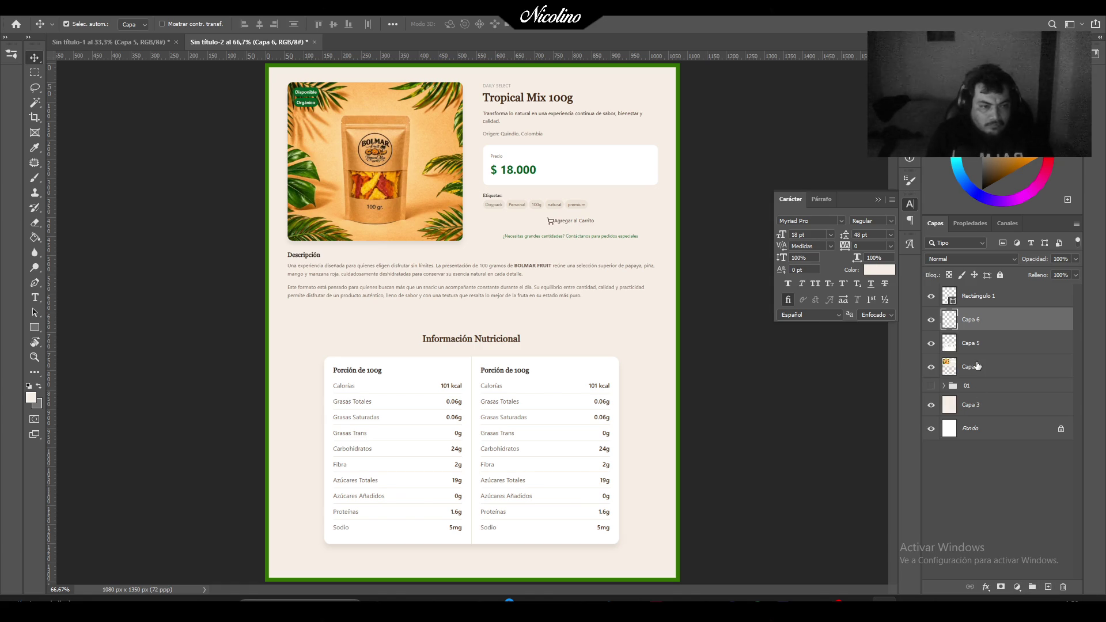
{"action": "left_click_drag", "start_coordinate": [974, 344], "coordinate": [1032, 587]}
{"action": "double_click", "coordinate": [972, 315]}
{"action": "type", "text": "02"}
{"action": "key", "text": "Return"}
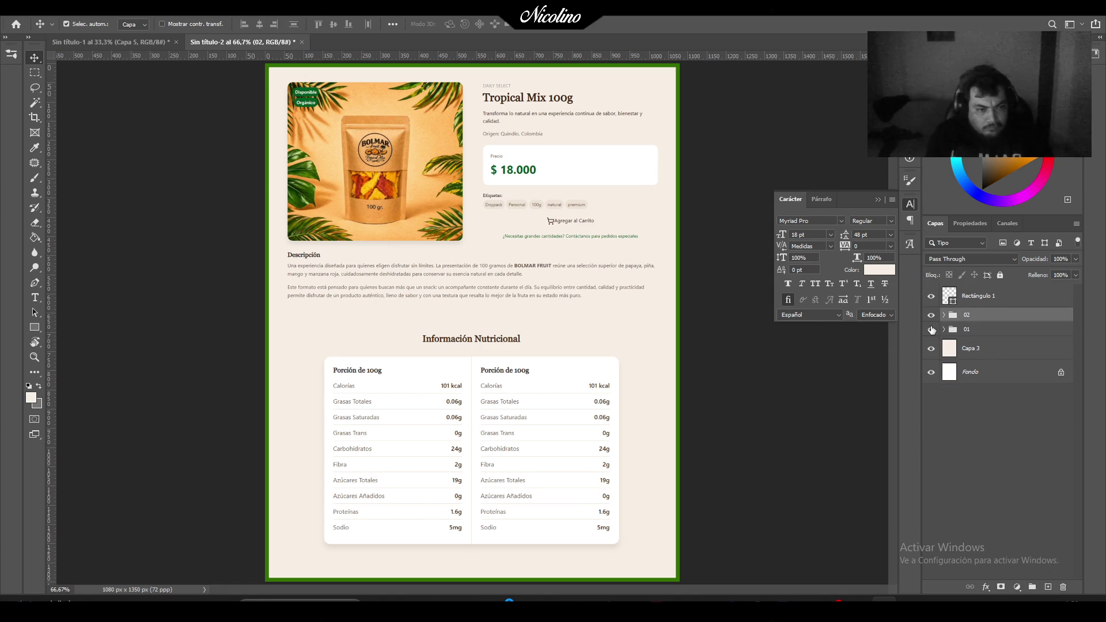
Compare layouts, leave group 02 hidden, and add a new layer above group 01.
{"action": "left_click", "coordinate": [932, 315]}
{"action": "left_click", "coordinate": [932, 315]}
{"action": "left_click", "coordinate": [931, 315]}
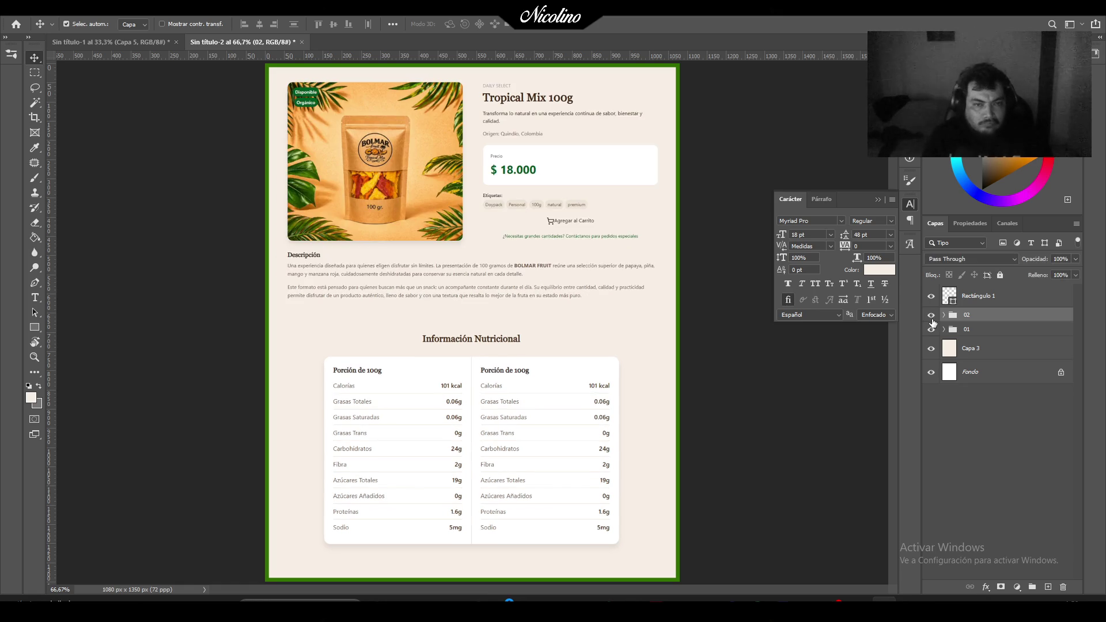
{"action": "left_click", "coordinate": [933, 321]}
{"action": "left_click", "coordinate": [933, 320]}
{"action": "left_click", "coordinate": [933, 320]}
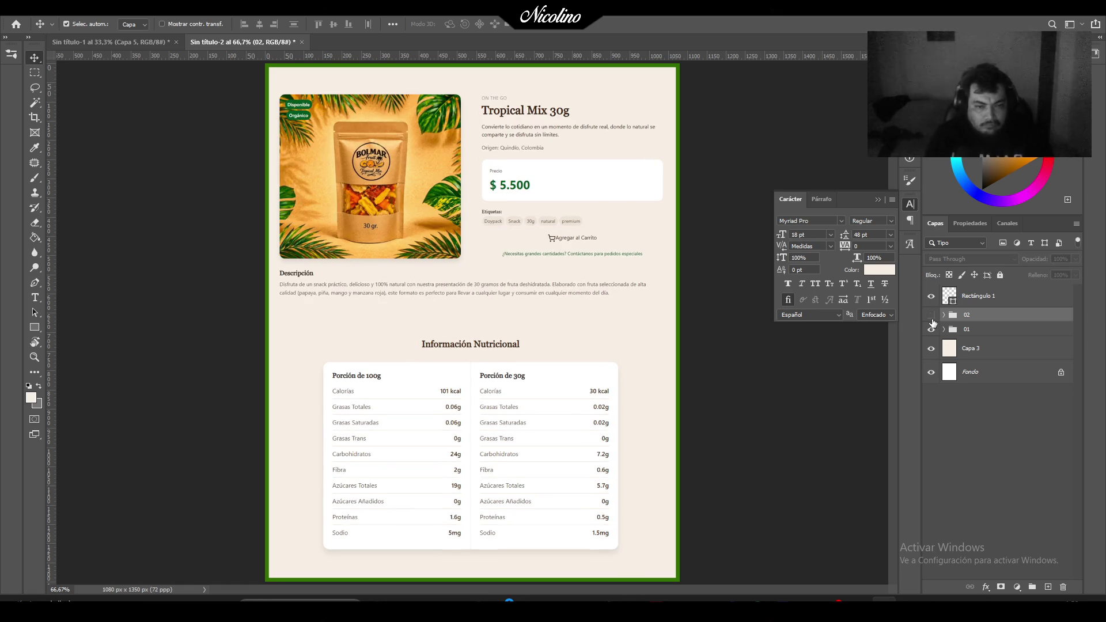
{"action": "left_click", "coordinate": [932, 315]}
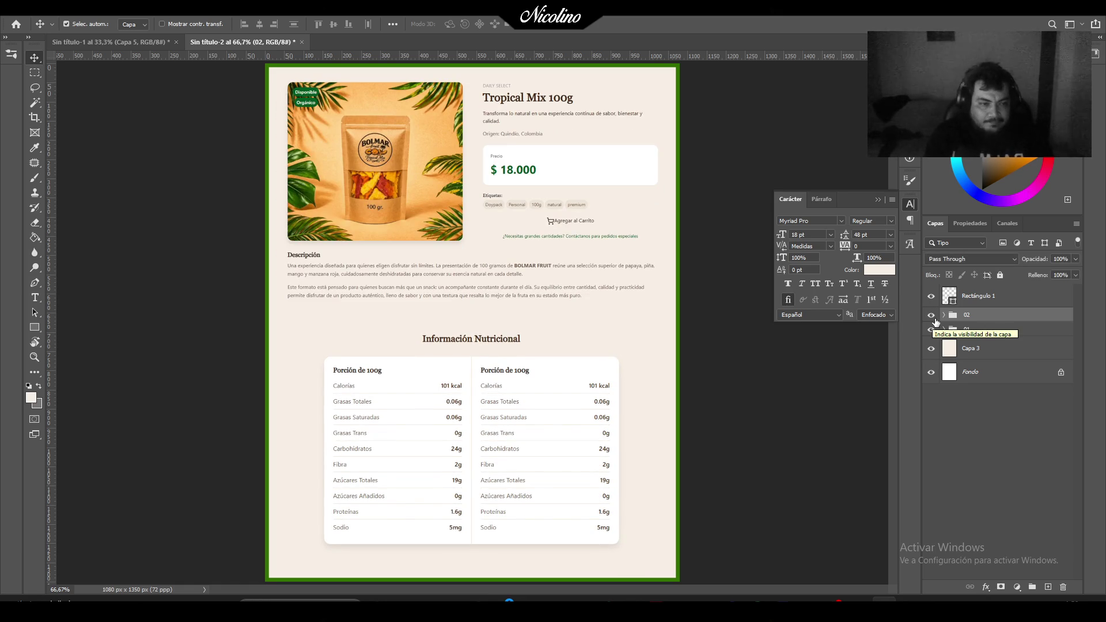
{"action": "left_click", "coordinate": [931, 315]}
{"action": "left_click", "coordinate": [980, 330]}
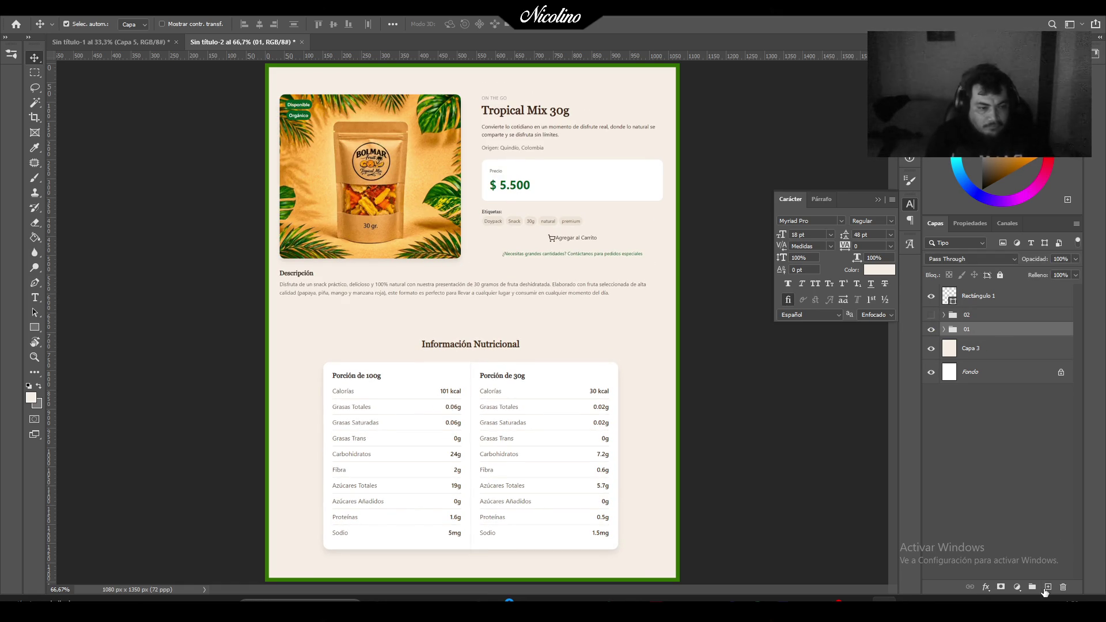
{"action": "left_click", "coordinate": [1047, 587]}
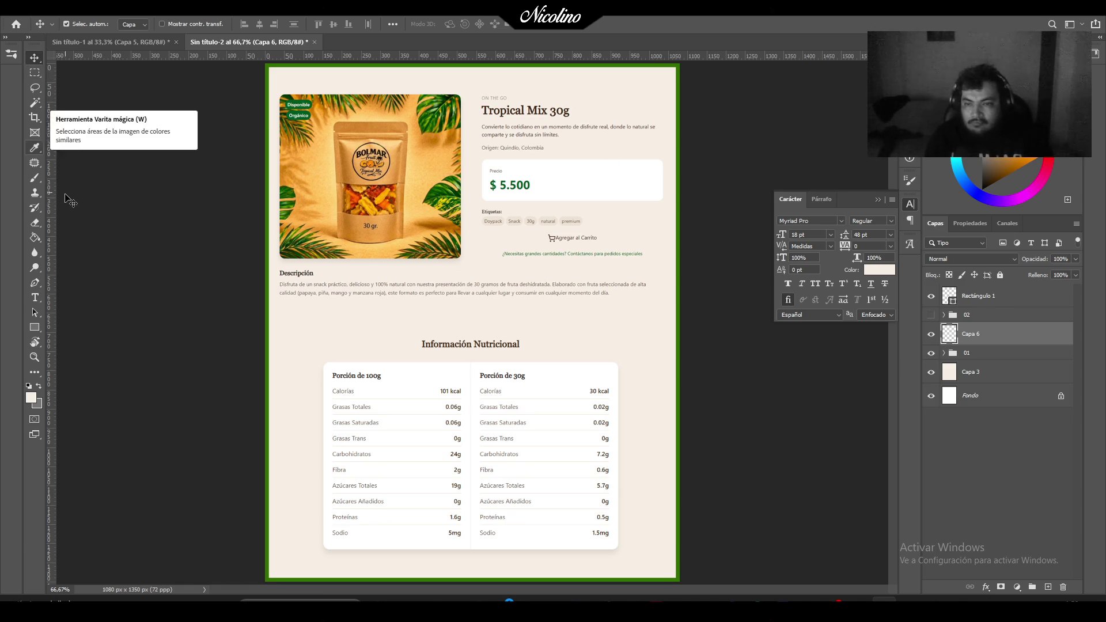
Draw no-fill rectangle frames with a 5 px stroke around the nutrition table and product image.
{"action": "left_click", "coordinate": [34, 328]}
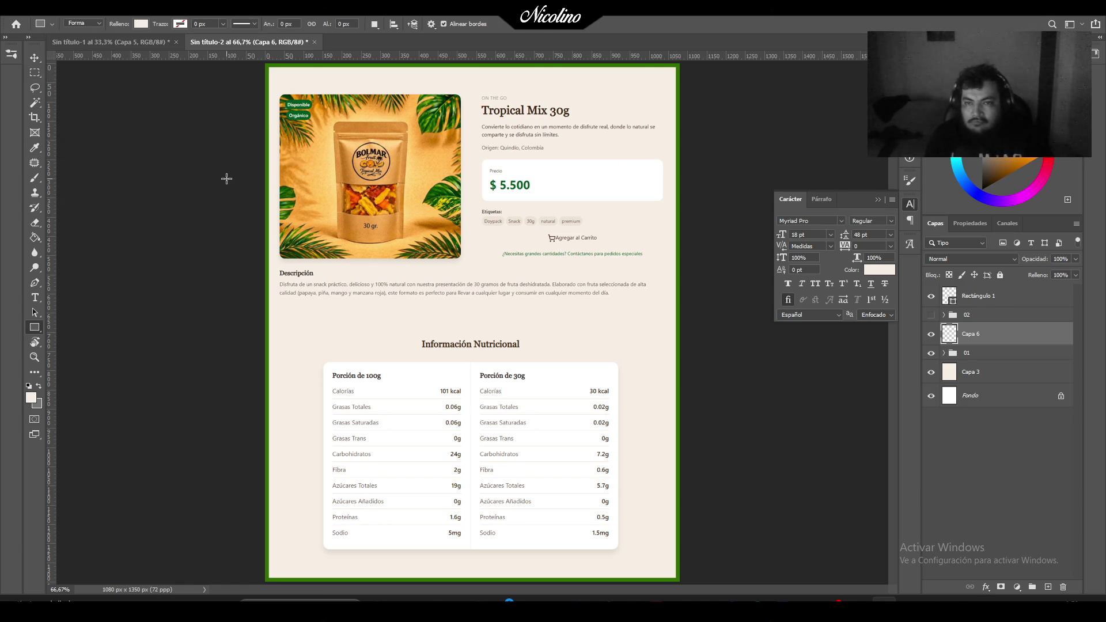
{"action": "left_click", "coordinate": [140, 25]}
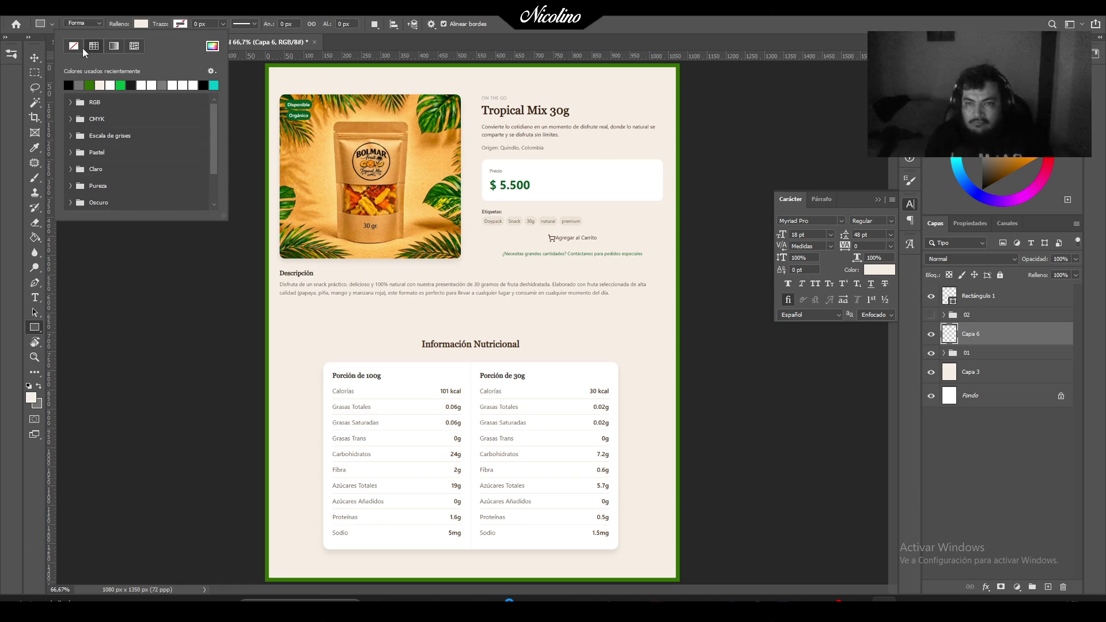
{"action": "left_click", "coordinate": [179, 24]}
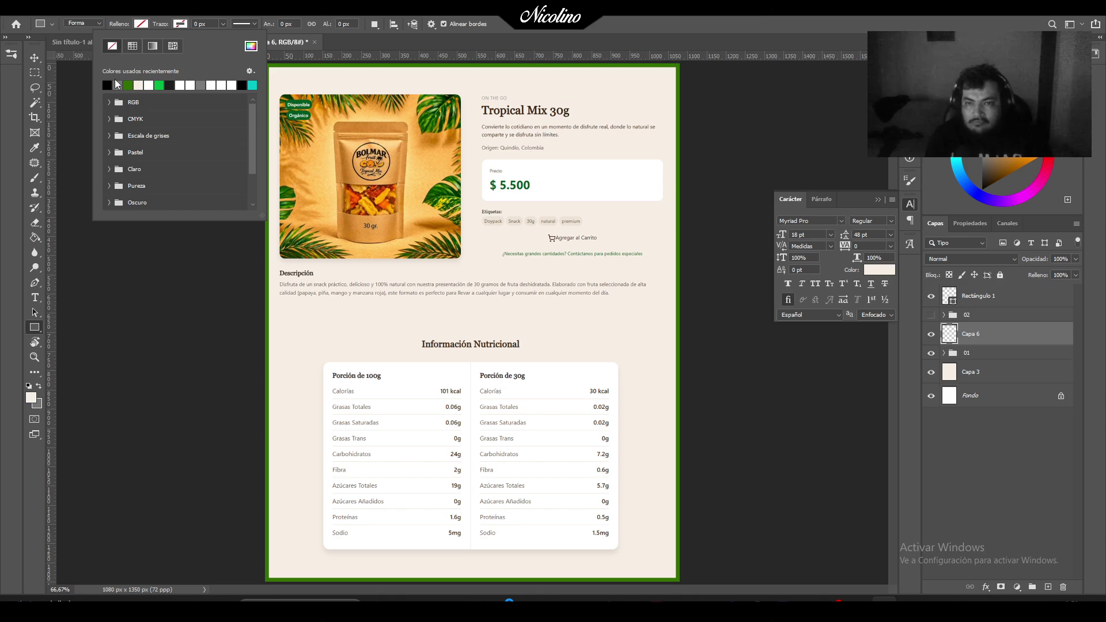
{"action": "left_click", "coordinate": [204, 25]}
{"action": "type", "text": "5"}
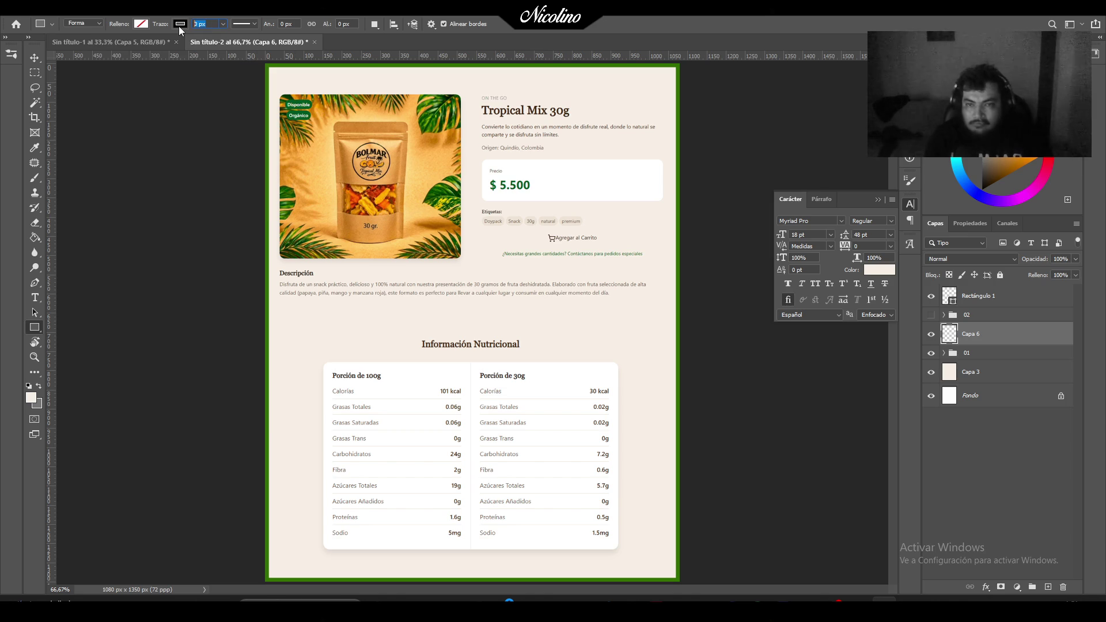
{"action": "key", "text": "Return"}
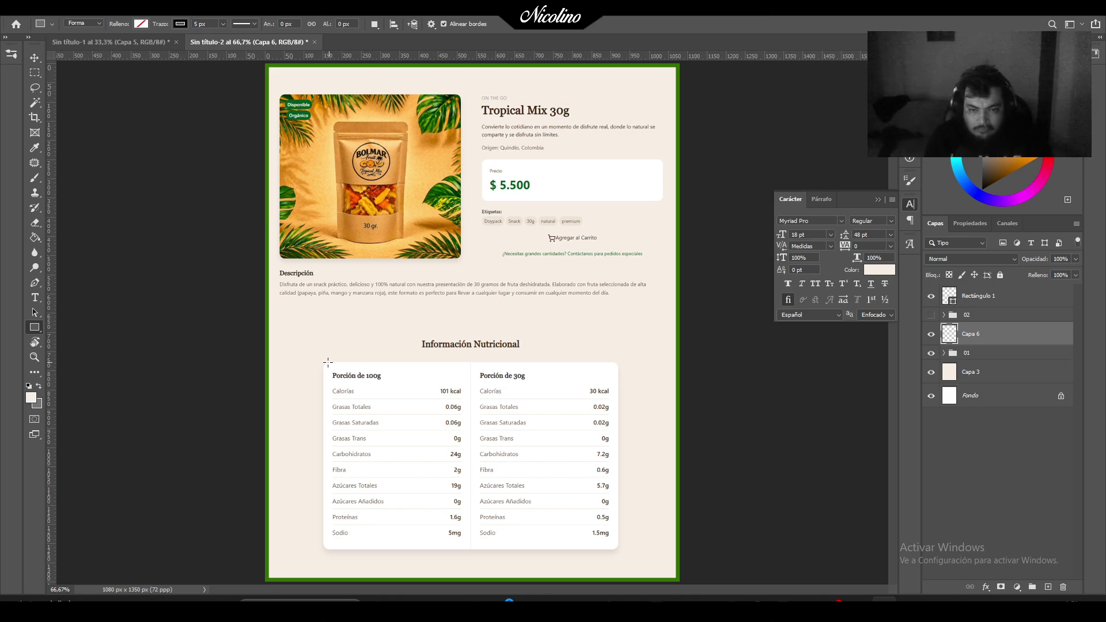
{"action": "left_click_drag", "start_coordinate": [323, 362], "coordinate": [620, 549]}
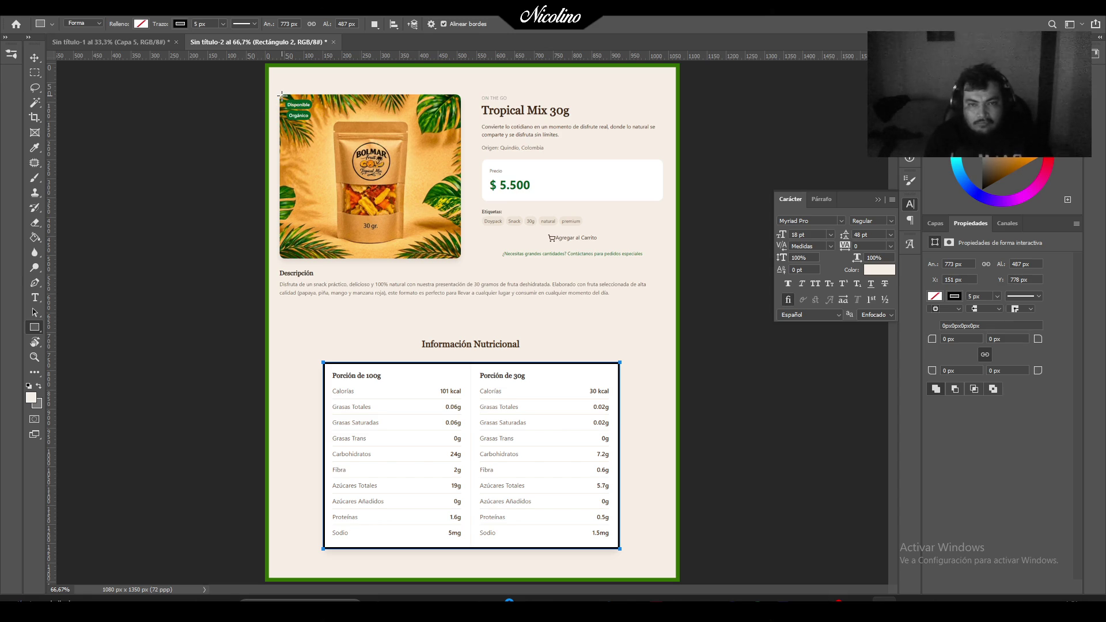
{"action": "mouse_move", "coordinate": [280, 93]}
{"action": "left_mouse_down"}
{"action": "mouse_move", "coordinate": [388, 164]}
{"action": "mouse_move", "coordinate": [460, 259]}
{"action": "left_mouse_up"}
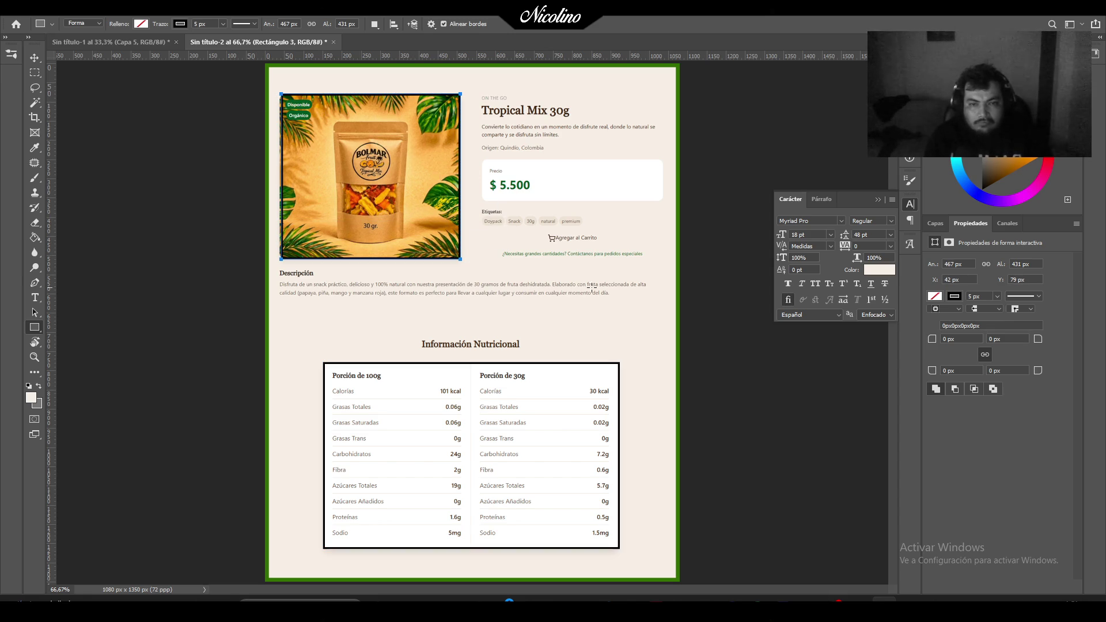
Hide Rectángulo 2, show and expand group 02, and move Rectángulo 2 above it.
{"action": "left_click", "coordinate": [935, 223]}
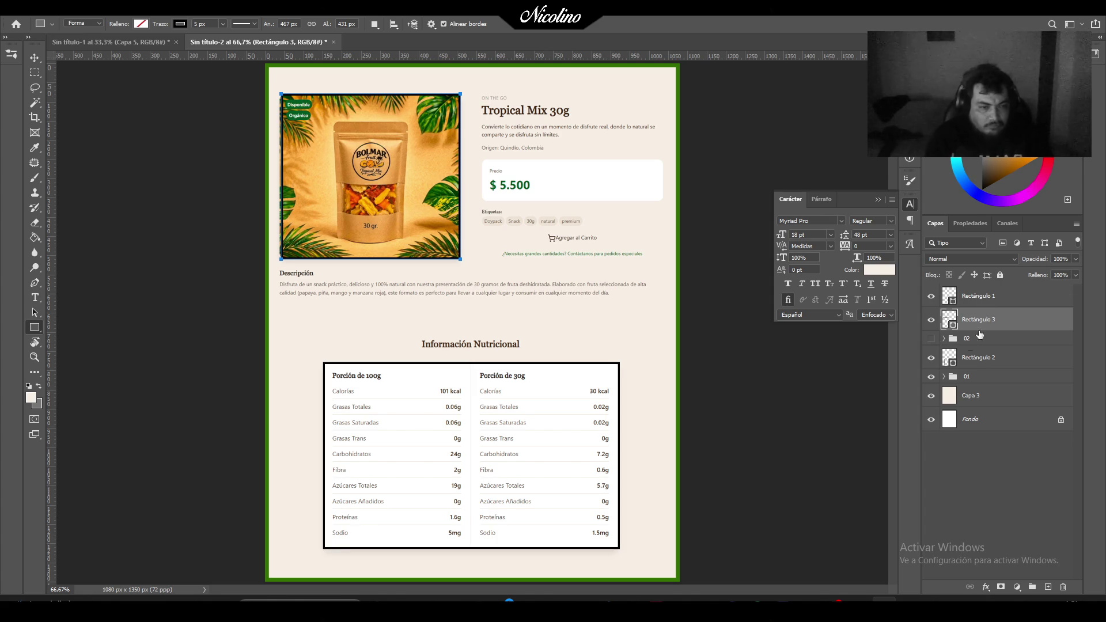
{"action": "left_click", "coordinate": [932, 359]}
{"action": "left_click", "coordinate": [932, 339]}
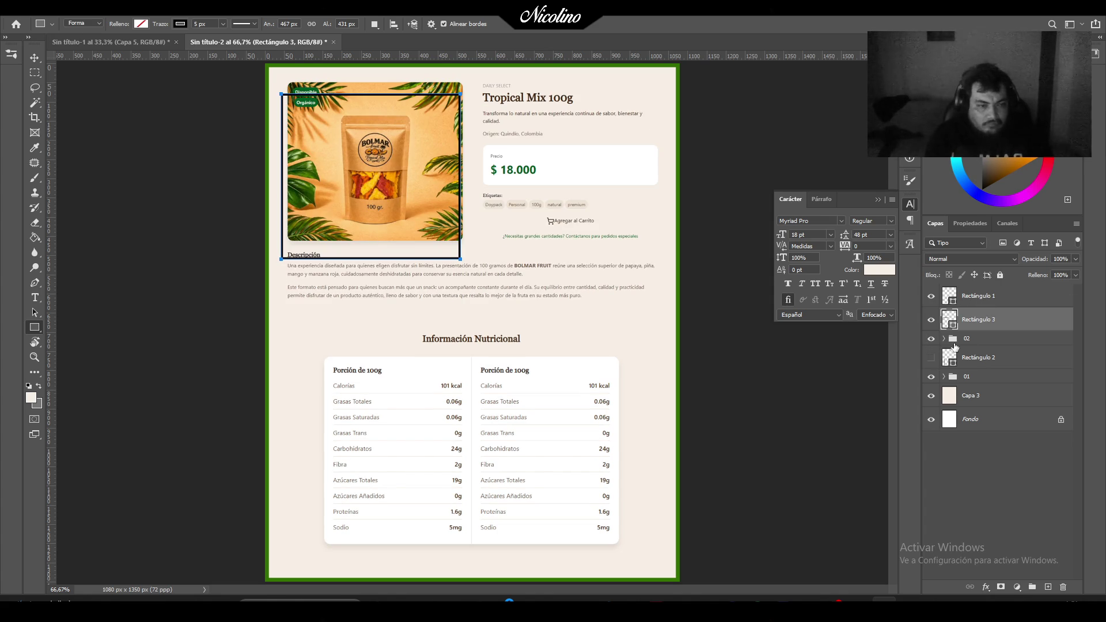
{"action": "left_click", "coordinate": [952, 341]}
{"action": "left_click", "coordinate": [945, 340]}
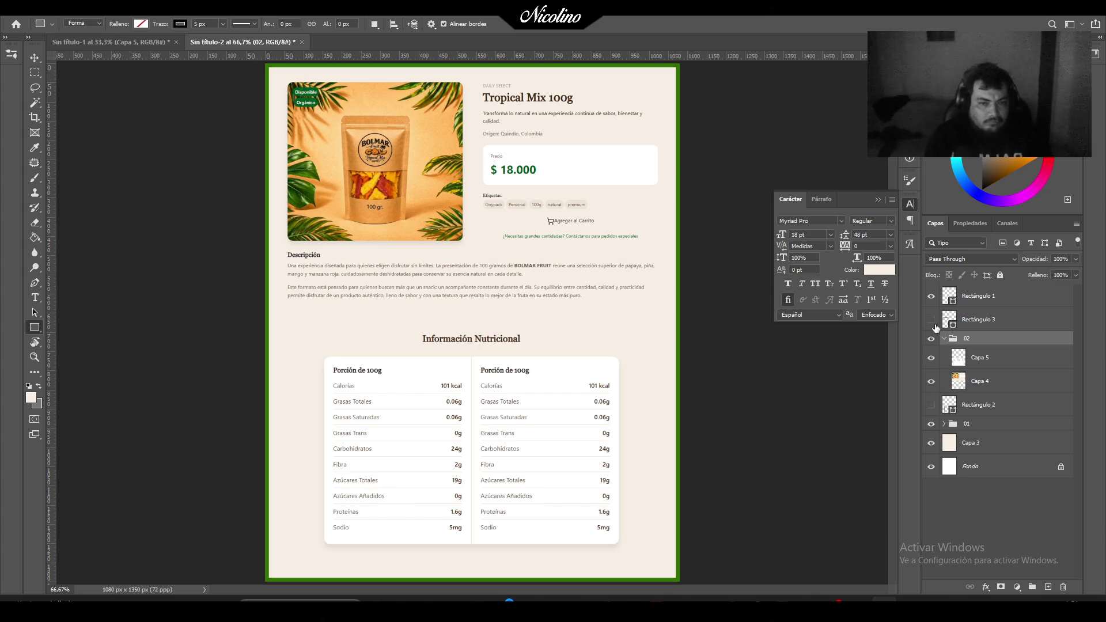
{"action": "left_click_drag", "start_coordinate": [973, 408], "coordinate": [972, 333]}
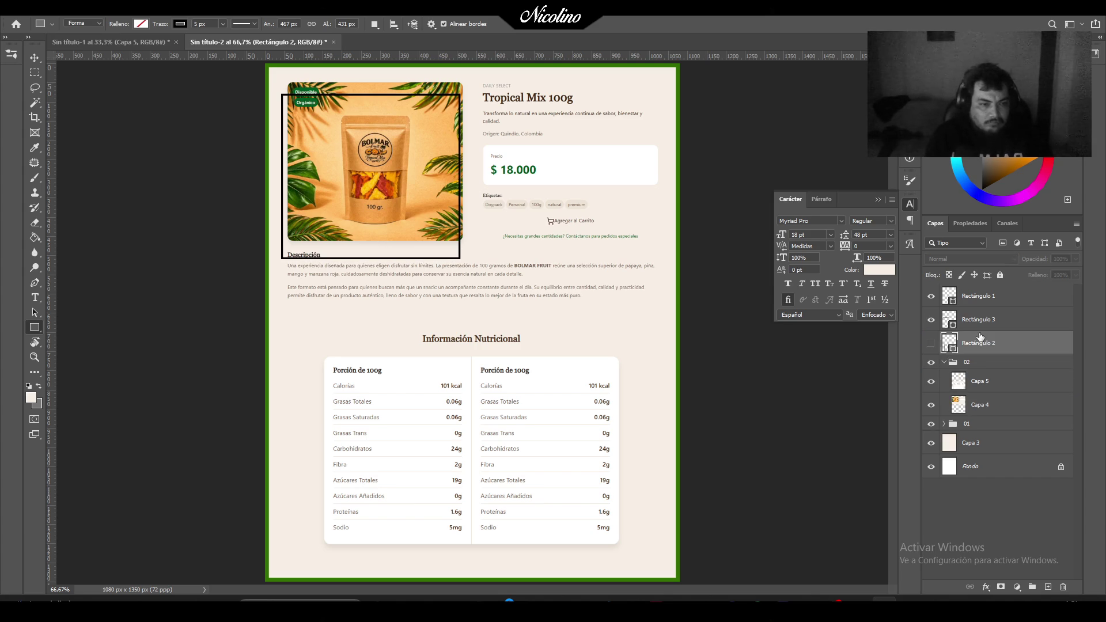
Show Rectángulo 2 and nudge the nutrition table layer Capa 5 down into its frame.
{"action": "left_click", "coordinate": [931, 343]}
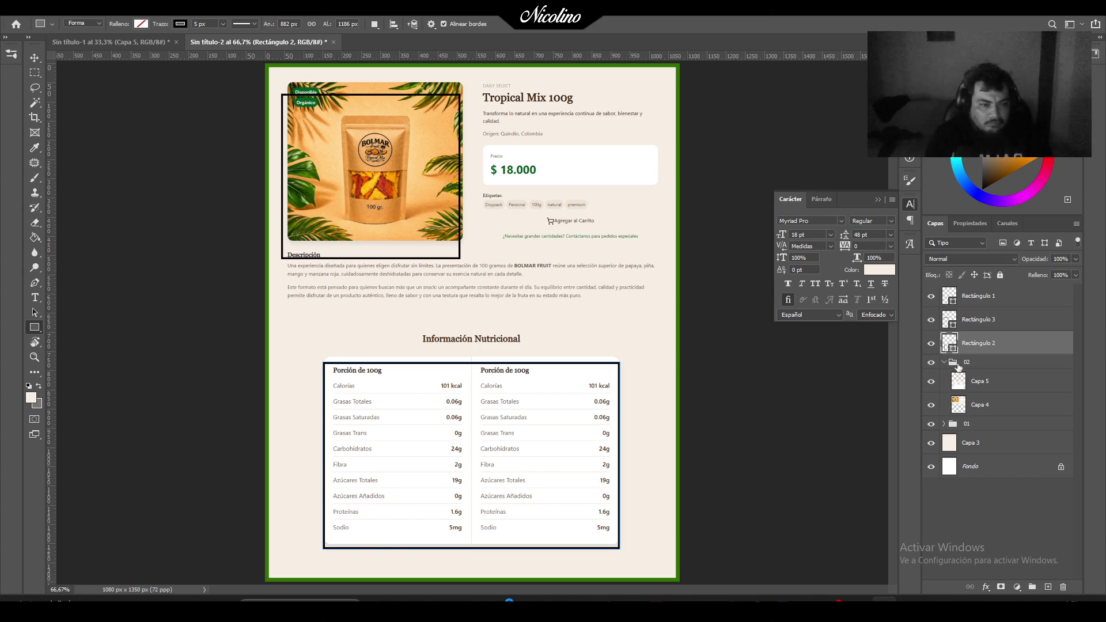
{"action": "left_click", "coordinate": [987, 385]}
{"action": "key", "text": "ctrl+t"}
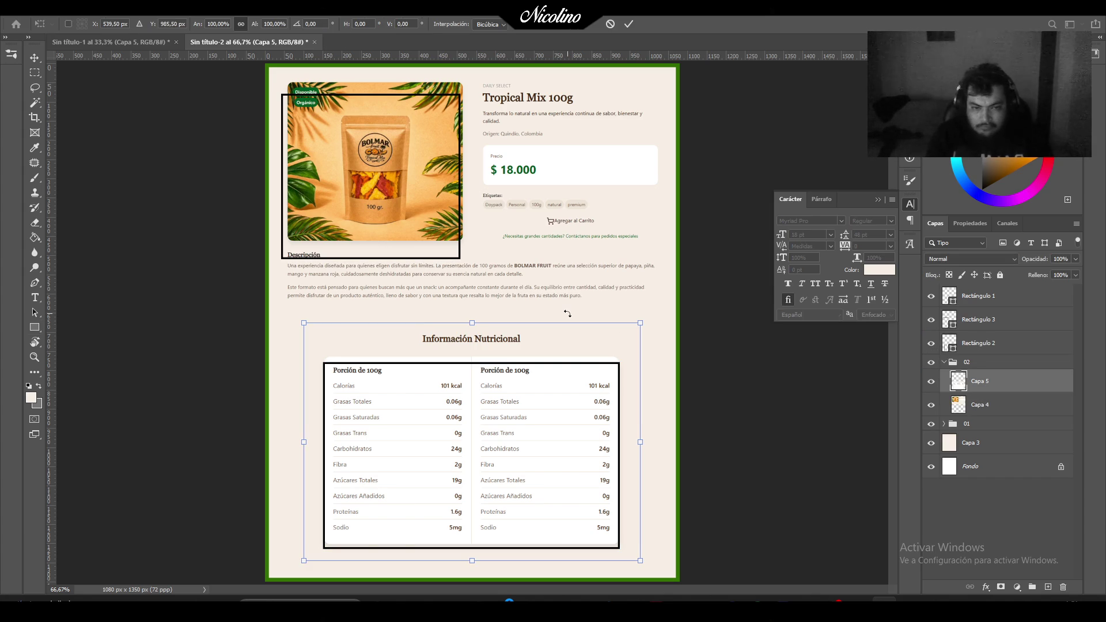
{"action": "key", "text": "Down"}
{"action": "key", "text": "Down"}
{"action": "key", "text": "Down"}
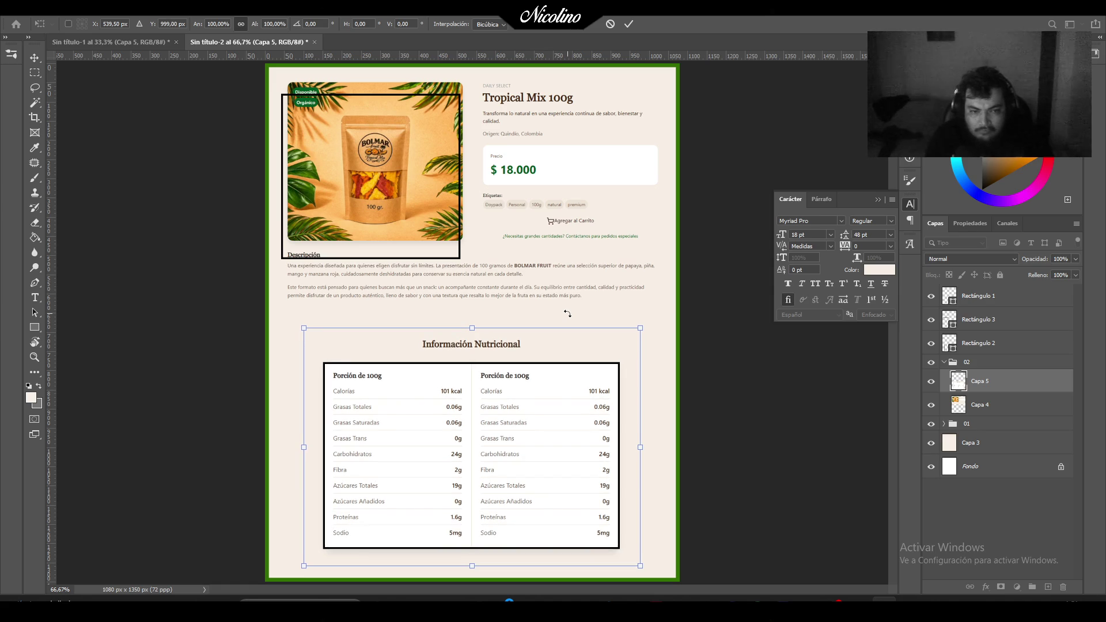
{"action": "key", "text": "Down"}
{"action": "key", "text": "Down"}
{"action": "key", "text": "Down"}
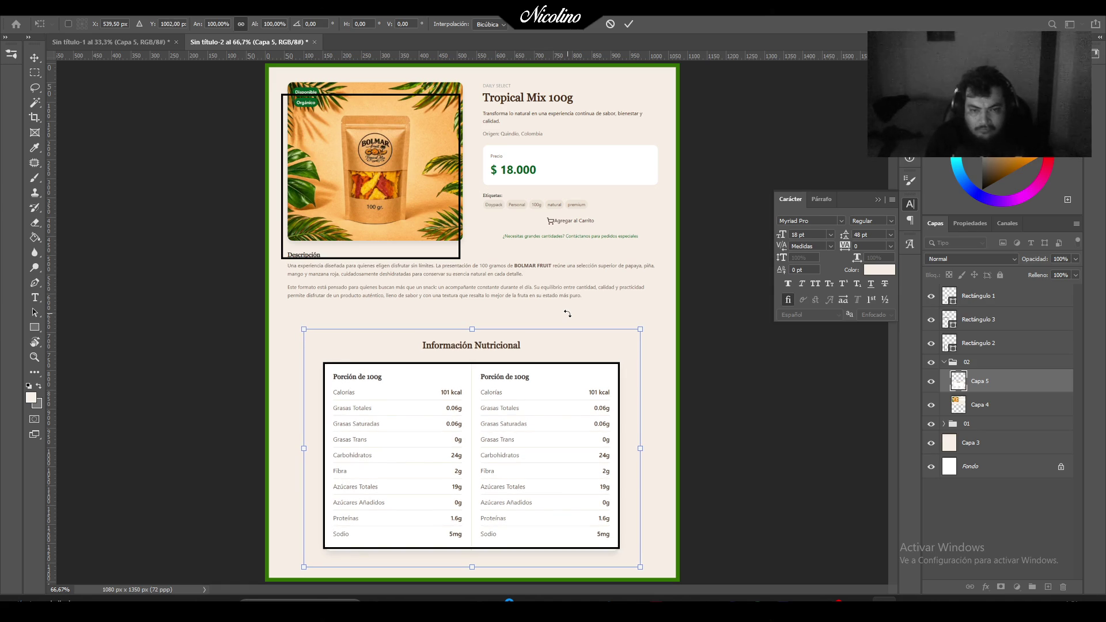
{"action": "key", "text": "Return"}
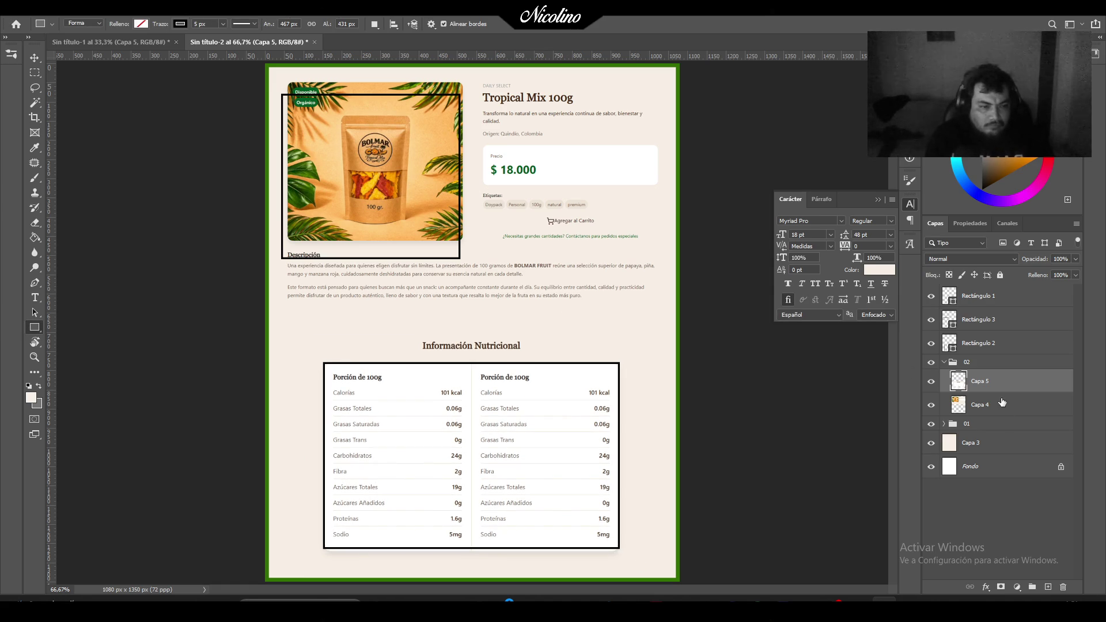
Move the top product section layer Capa 4 down into the upper frame.
{"action": "left_click", "coordinate": [1002, 402]}
{"action": "key", "text": "ctrl+t"}
{"action": "left_click_drag", "start_coordinate": [607, 165], "coordinate": [603, 177]}
{"action": "key", "text": "Left"}
{"action": "key", "text": "Left"}
{"action": "key", "text": "Left"}
{"action": "key", "text": "Left"}
{"action": "key", "text": "Down"}
{"action": "key", "text": "Down"}
{"action": "key", "text": "Down"}
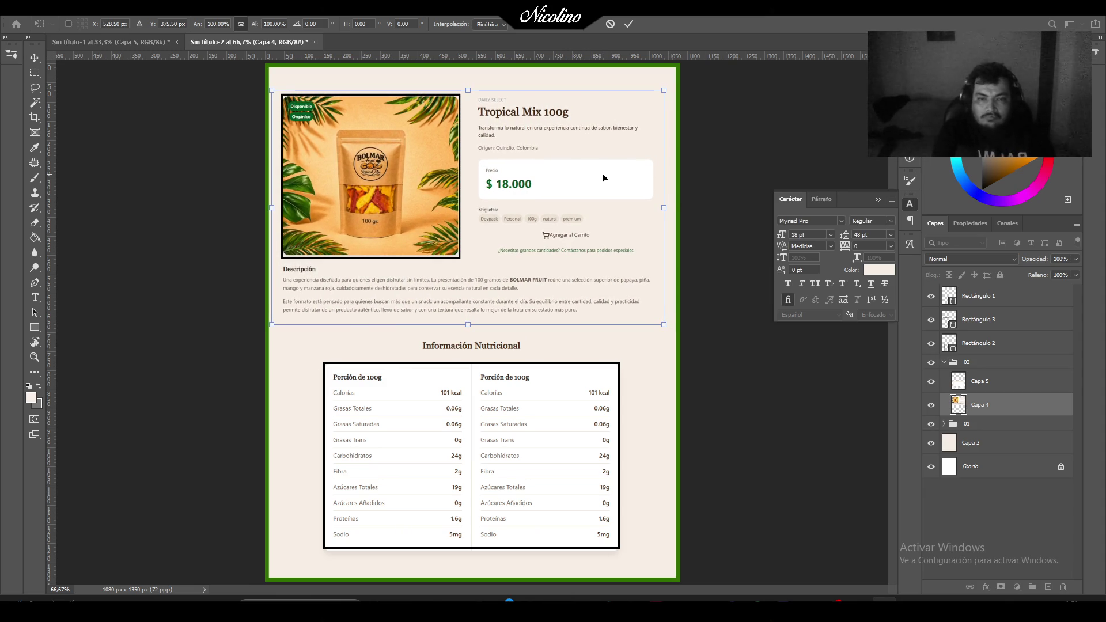
{"action": "key", "text": "Right"}
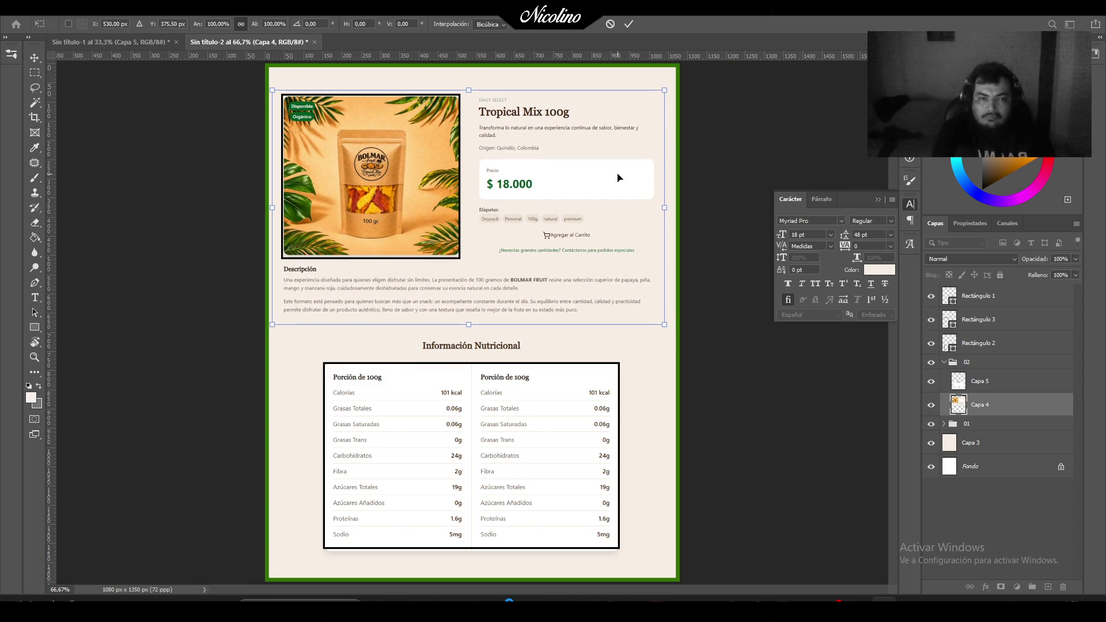
{"action": "key", "text": "Return"}
Collapse group 02 and hide it to view the 30g design.
{"action": "left_click", "coordinate": [944, 363]}
{"action": "left_click", "coordinate": [931, 363]}
{"action": "left_click", "coordinate": [932, 362]}
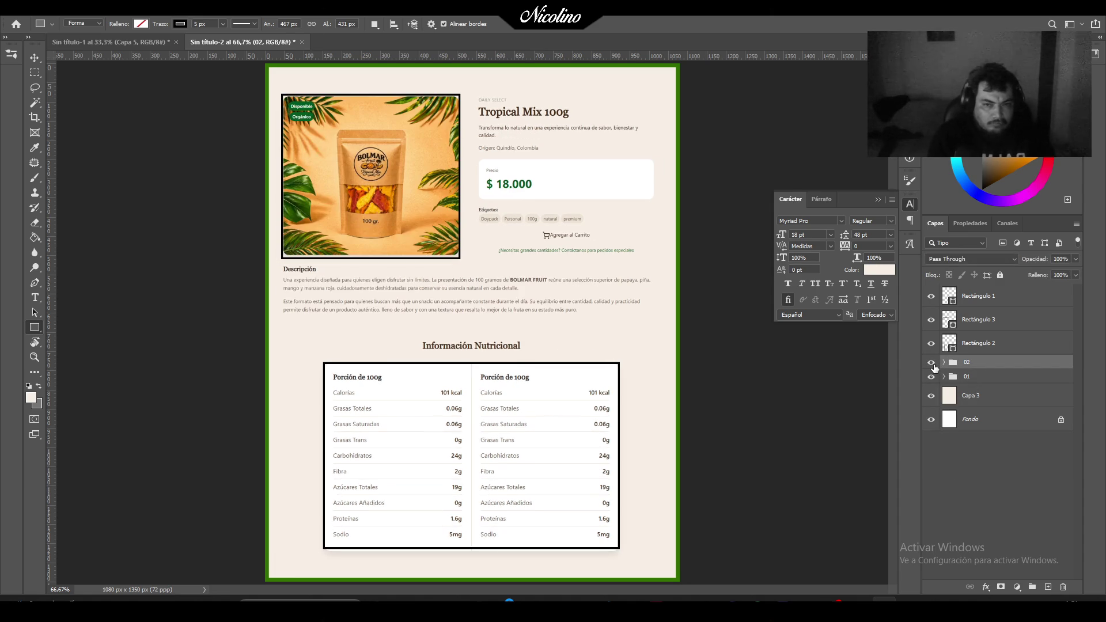
{"action": "left_click", "coordinate": [932, 363]}
{"action": "left_click", "coordinate": [932, 363]}
{"action": "left_click", "coordinate": [932, 363]}
{"action": "left_click", "coordinate": [932, 363]}
{"action": "left_click", "coordinate": [932, 363]}
Toggle group 02's visibility to compare the 100g and 30g designs.
{"action": "left_click", "coordinate": [932, 363]}
{"action": "left_click", "coordinate": [932, 363]}
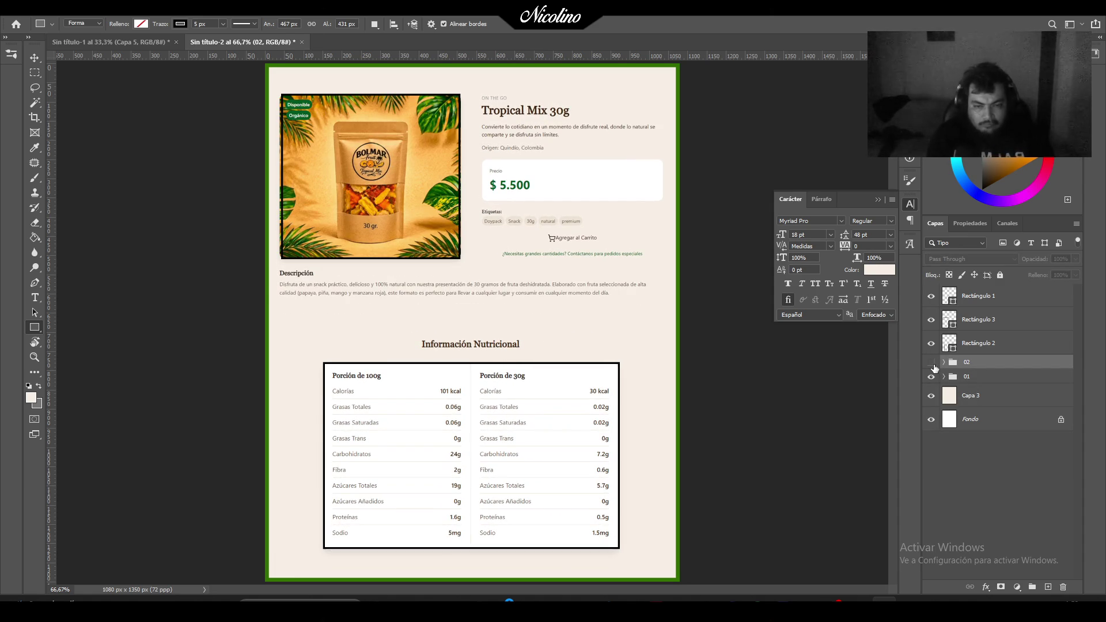
{"action": "left_click", "coordinate": [933, 364]}
{"action": "left_click", "coordinate": [933, 364]}
{"action": "left_click", "coordinate": [932, 363]}
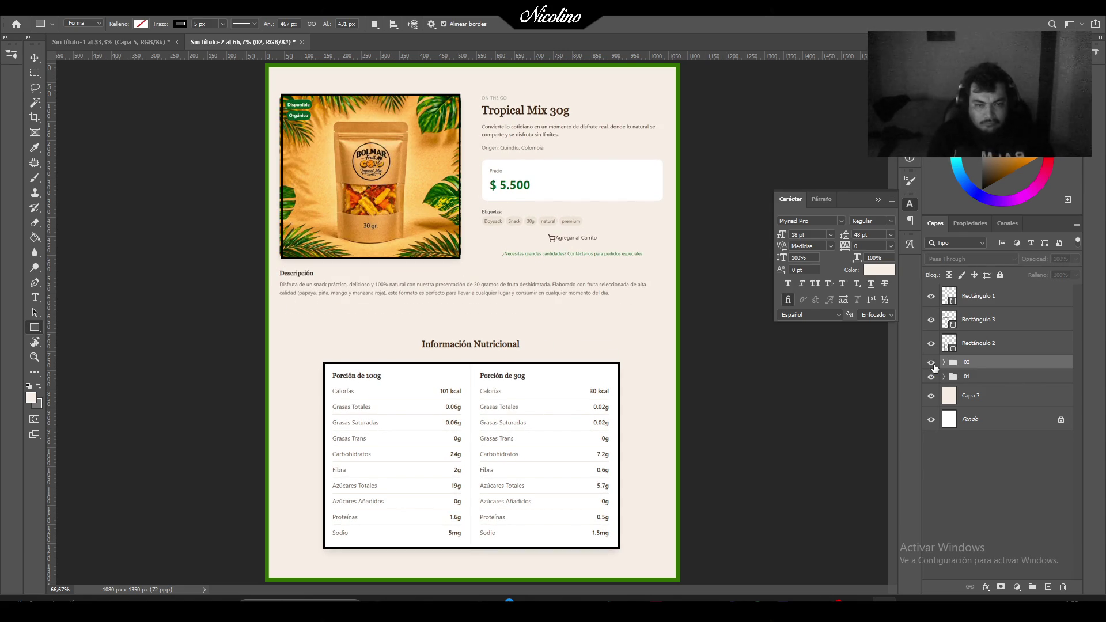
{"action": "left_click", "coordinate": [931, 363]}
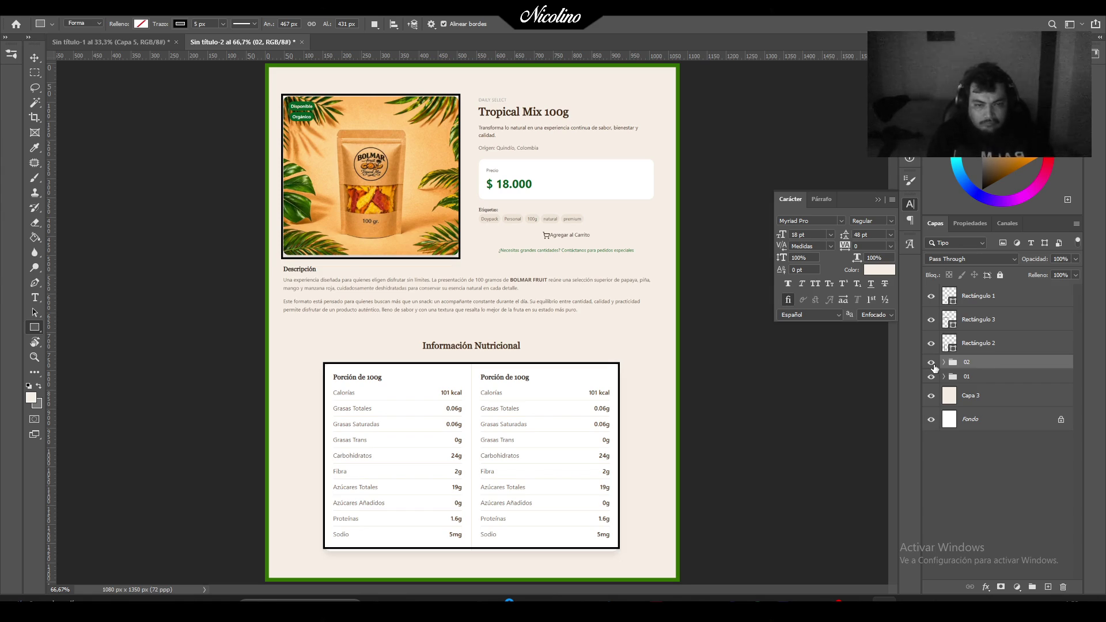
{"action": "left_click", "coordinate": [931, 363]}
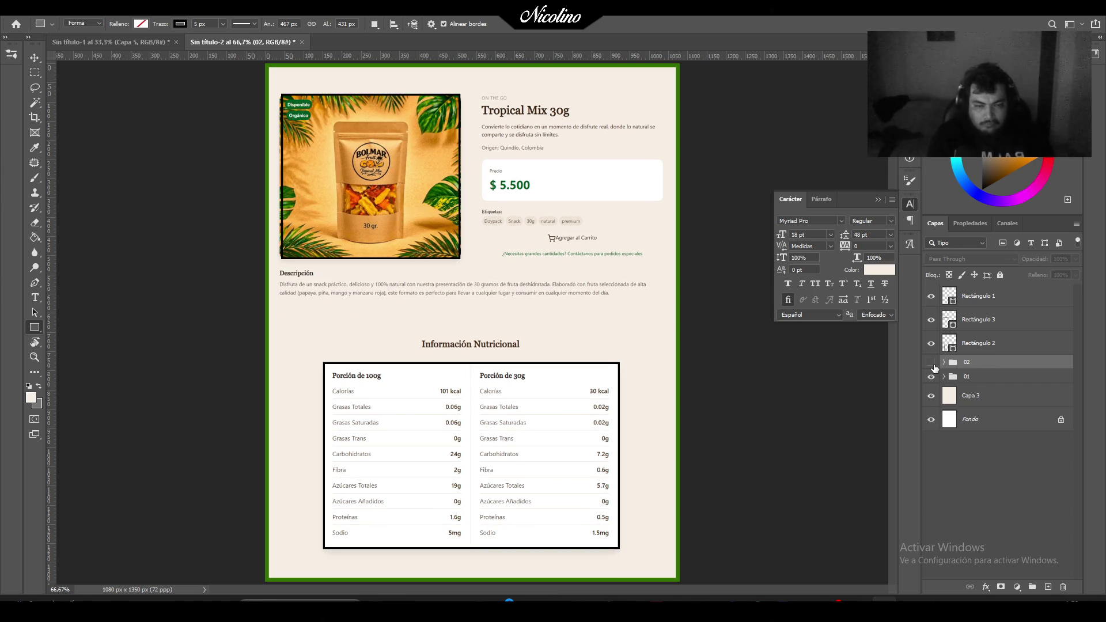
{"action": "left_click", "coordinate": [931, 362]}
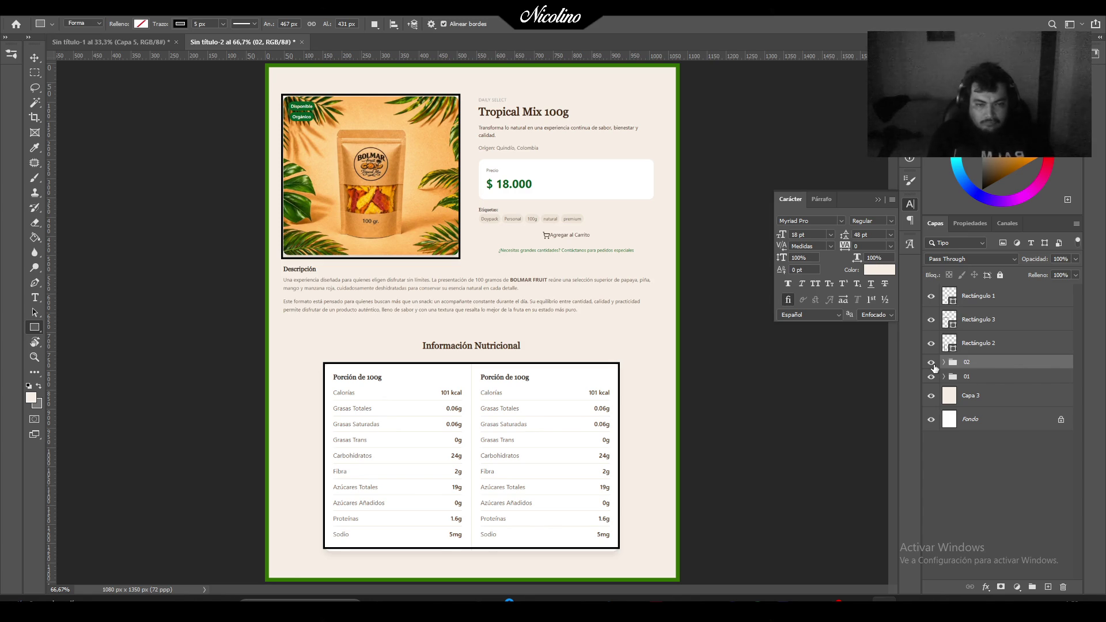
{"action": "left_click", "coordinate": [932, 363]}
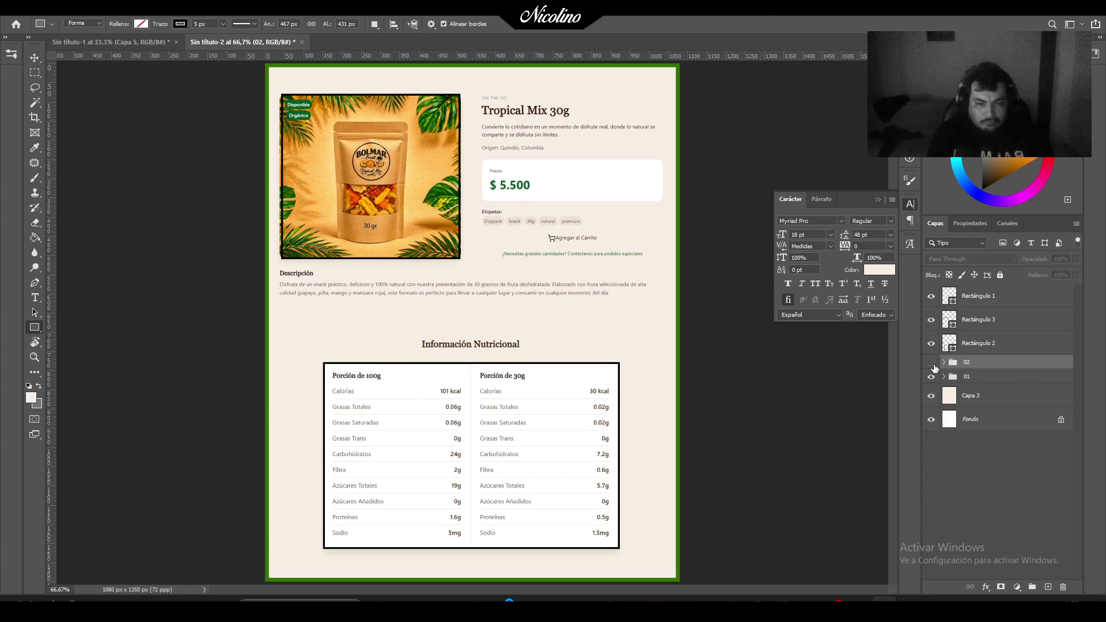
{"action": "left_click", "coordinate": [932, 362]}
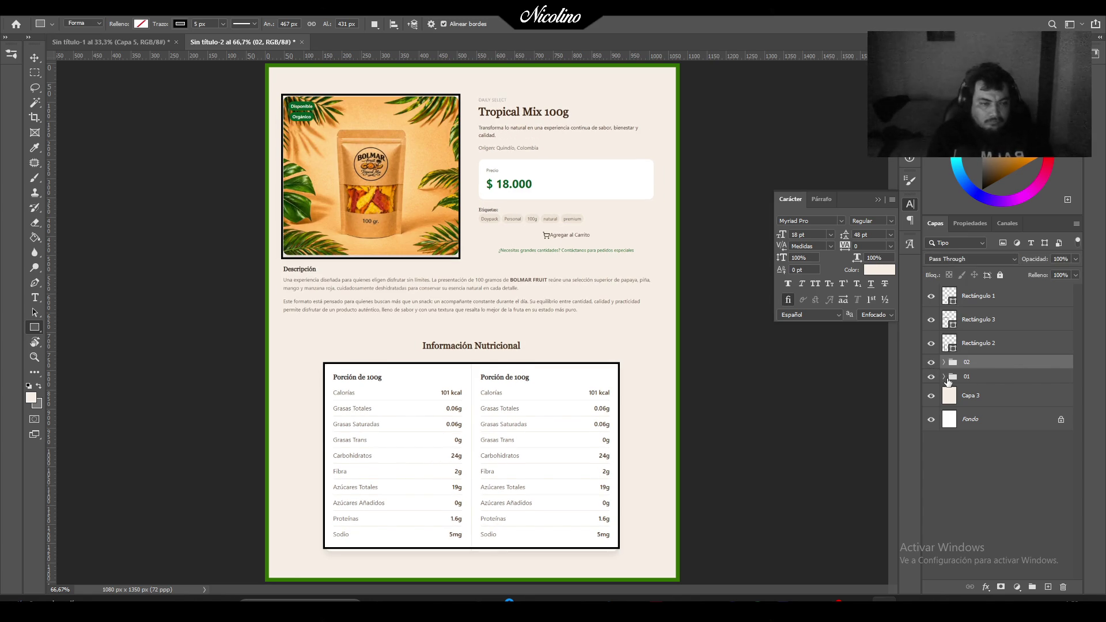
Hide groups 02 and 01 and select the beige background layer Capa 3.
{"action": "left_click", "coordinate": [931, 364]}
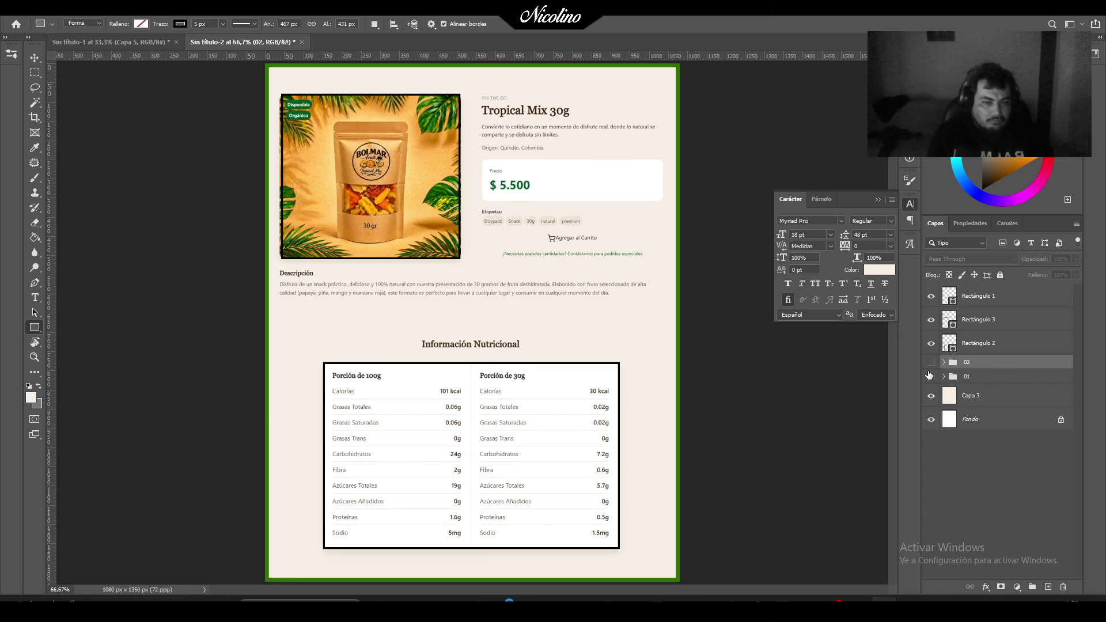
{"action": "left_click", "coordinate": [930, 377]}
{"action": "left_click", "coordinate": [980, 395]}
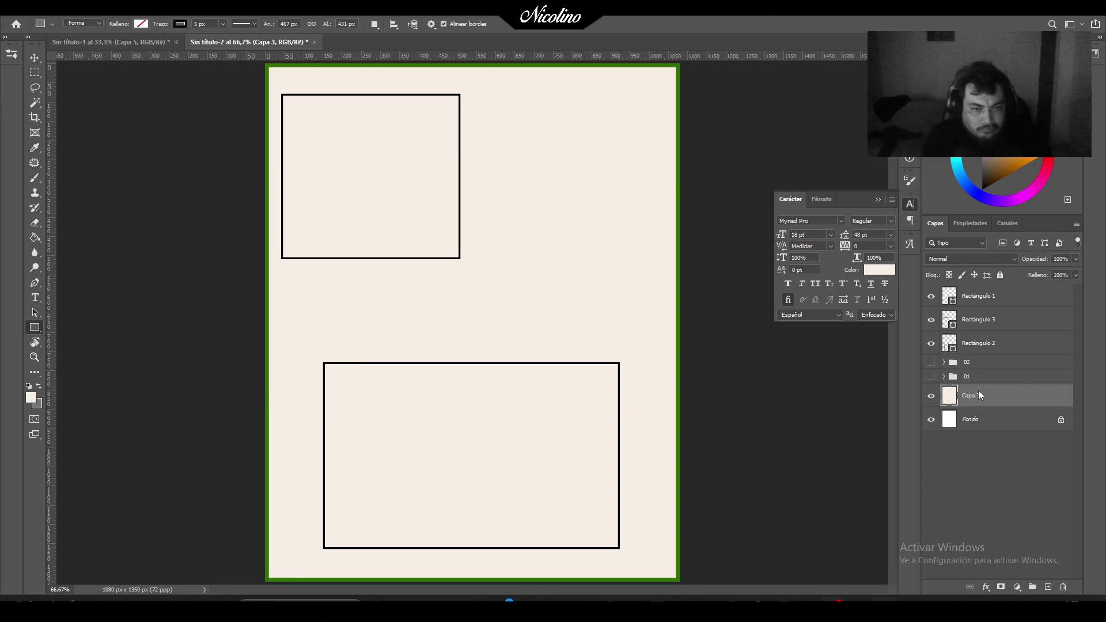
Return to the catalog, filter to Doy Pack, and open the Tropical Mix 250g page.
{"action": "mouse_move", "coordinate": [862, 600]}
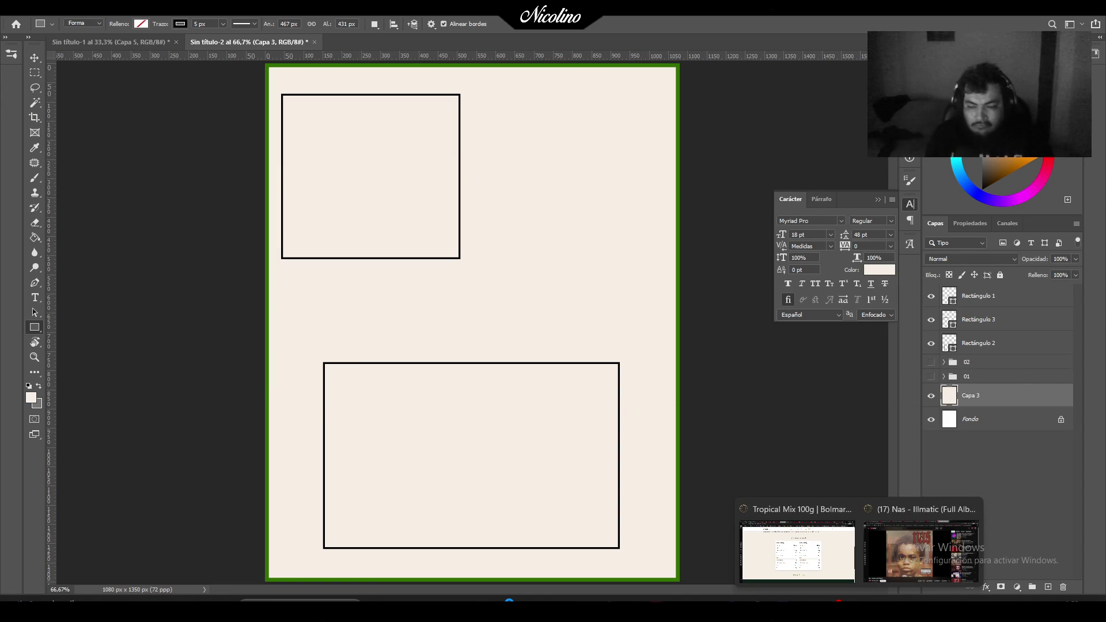
{"action": "left_click", "coordinate": [846, 583]}
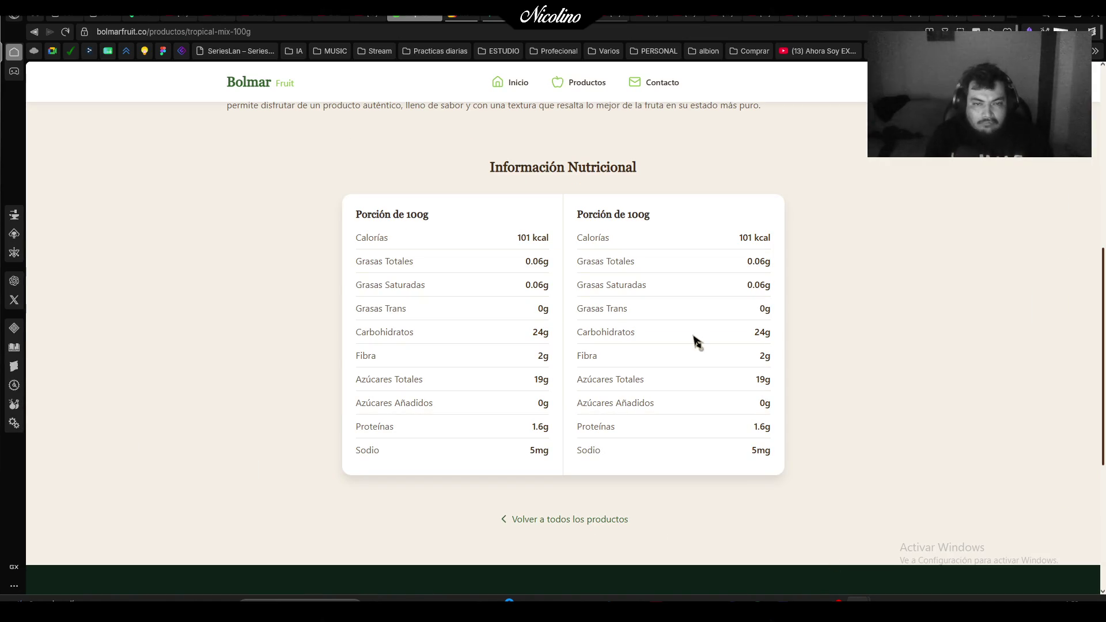
{"action": "left_click", "coordinate": [579, 520]}
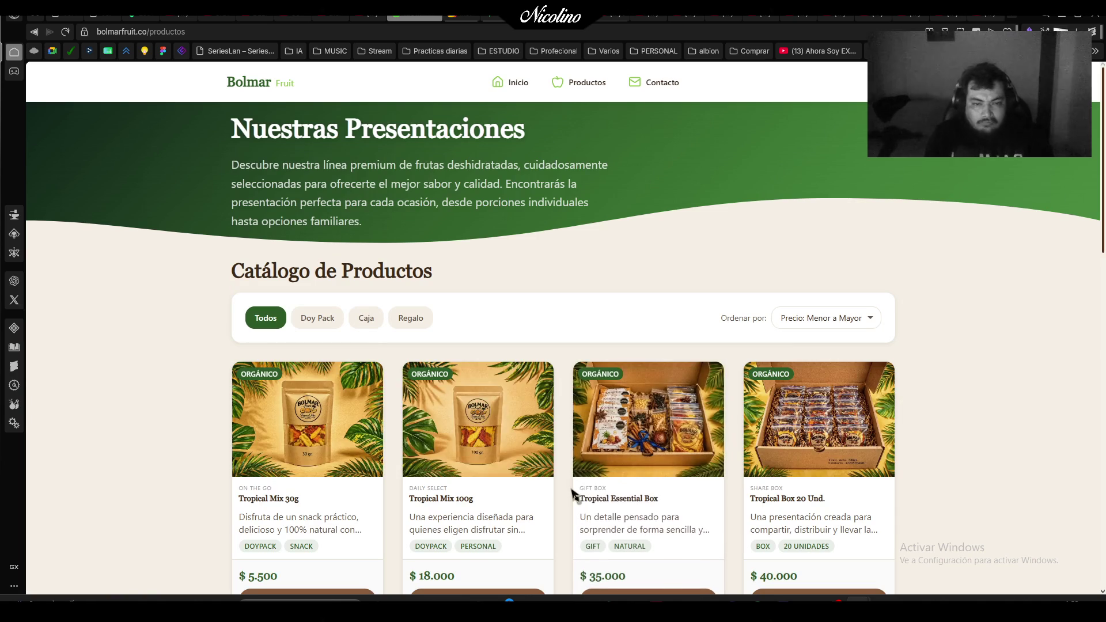
{"action": "left_click", "coordinate": [318, 318]}
{"action": "left_click", "coordinate": [651, 419]}
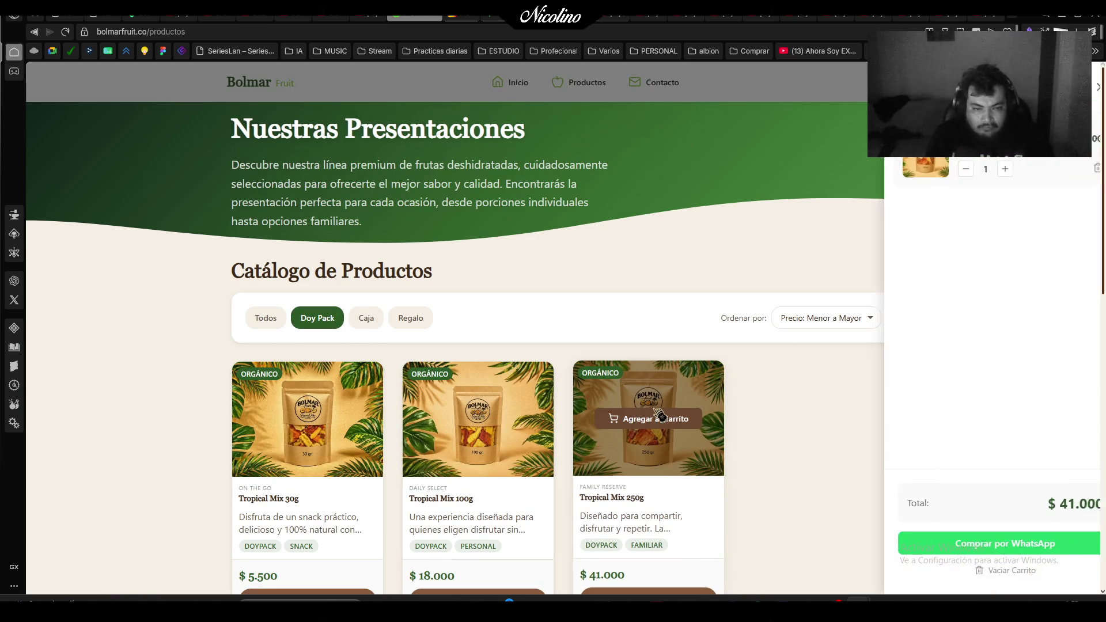
{"action": "left_click", "coordinate": [761, 482]}
{"action": "scroll", "coordinate": [667, 486], "scroll_direction": "down", "scroll_amount": 2}
{"action": "left_click", "coordinate": [663, 483]}
Capture the 250g product image, title and price area, then return to Photoshop.
{"action": "scroll", "coordinate": [919, 450], "scroll_direction": "down", "scroll_amount": 2}
{"action": "scroll", "coordinate": [916, 430], "scroll_direction": "down", "scroll_amount": 2}
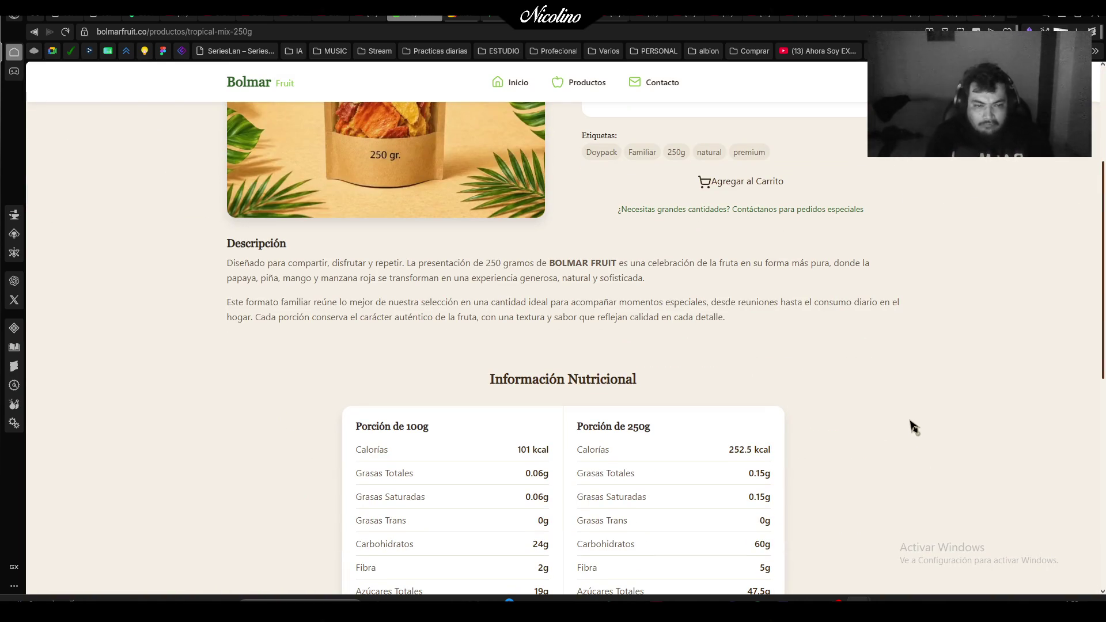
{"action": "scroll", "coordinate": [914, 427], "scroll_direction": "up", "scroll_amount": 4}
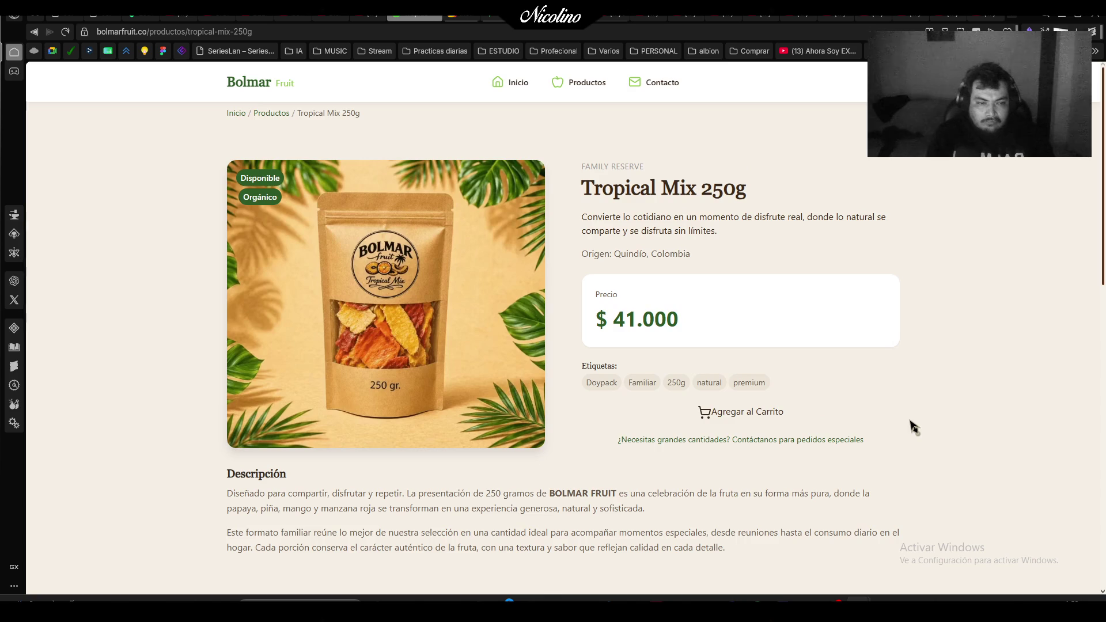
{"action": "scroll", "coordinate": [984, 458], "scroll_direction": "down", "scroll_amount": 1}
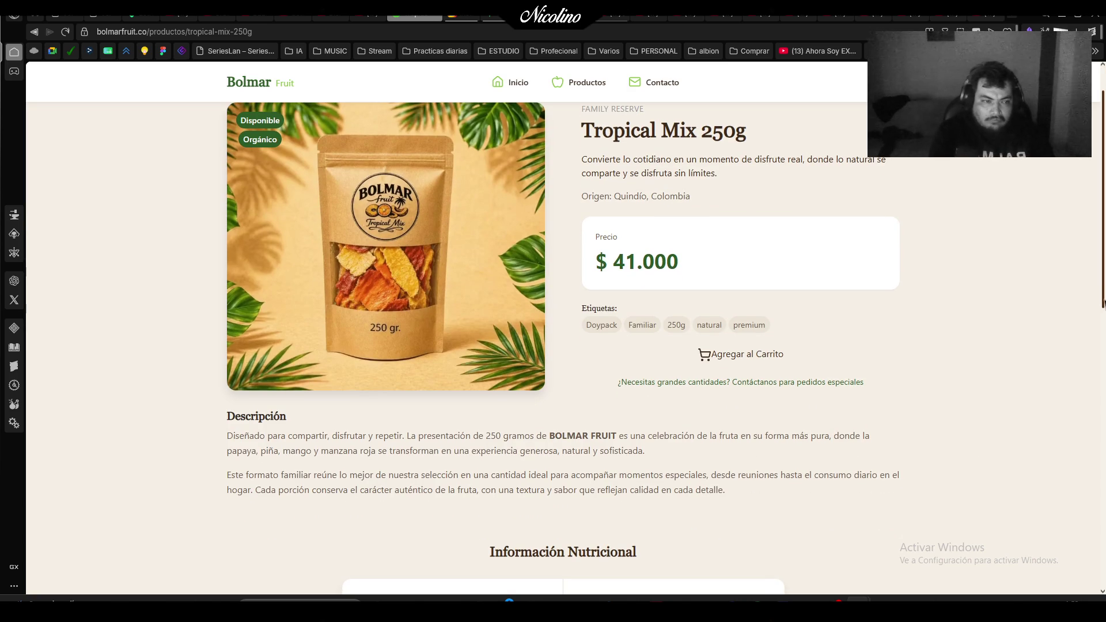
{"action": "scroll", "coordinate": [1103, 303], "scroll_direction": "up", "scroll_amount": 1}
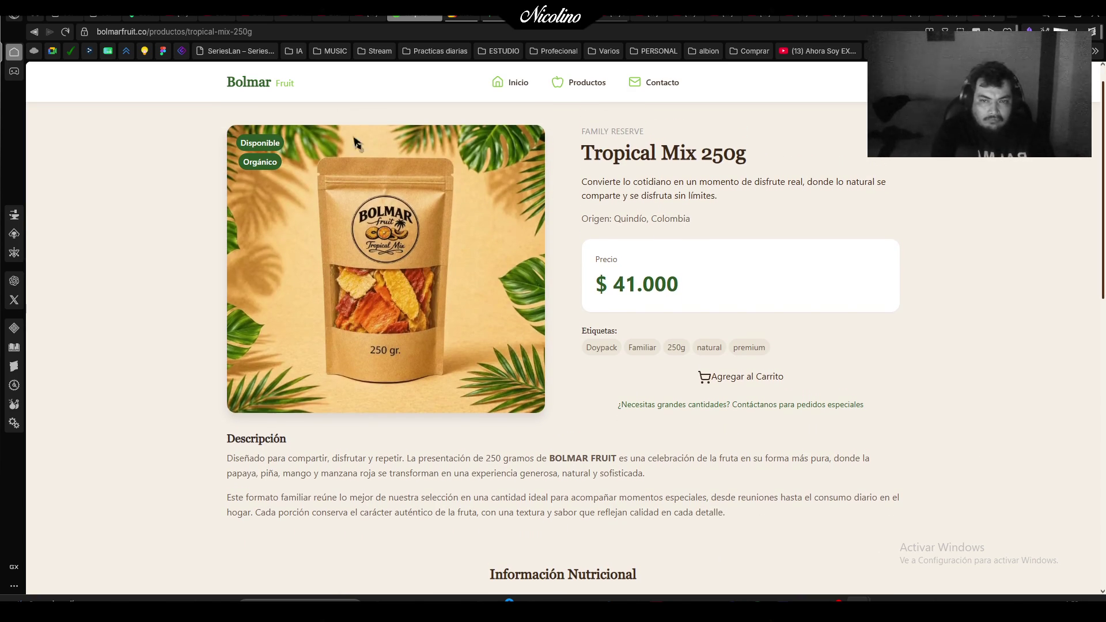
{"action": "key", "text": "super+shift+s"}
{"action": "mouse_move", "coordinate": [206, 114]}
{"action": "left_mouse_down"}
{"action": "mouse_move", "coordinate": [912, 563]}
{"action": "mouse_move", "coordinate": [921, 532]}
{"action": "left_mouse_up"}
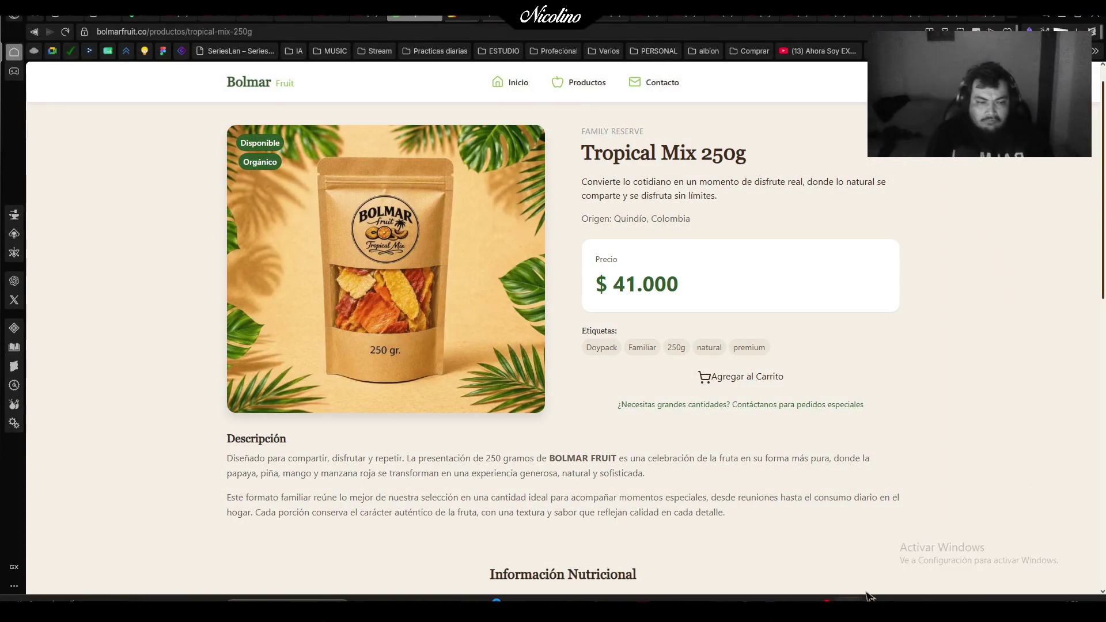
{"action": "mouse_move", "coordinate": [839, 611]}
{"action": "left_click", "coordinate": [509, 605]}
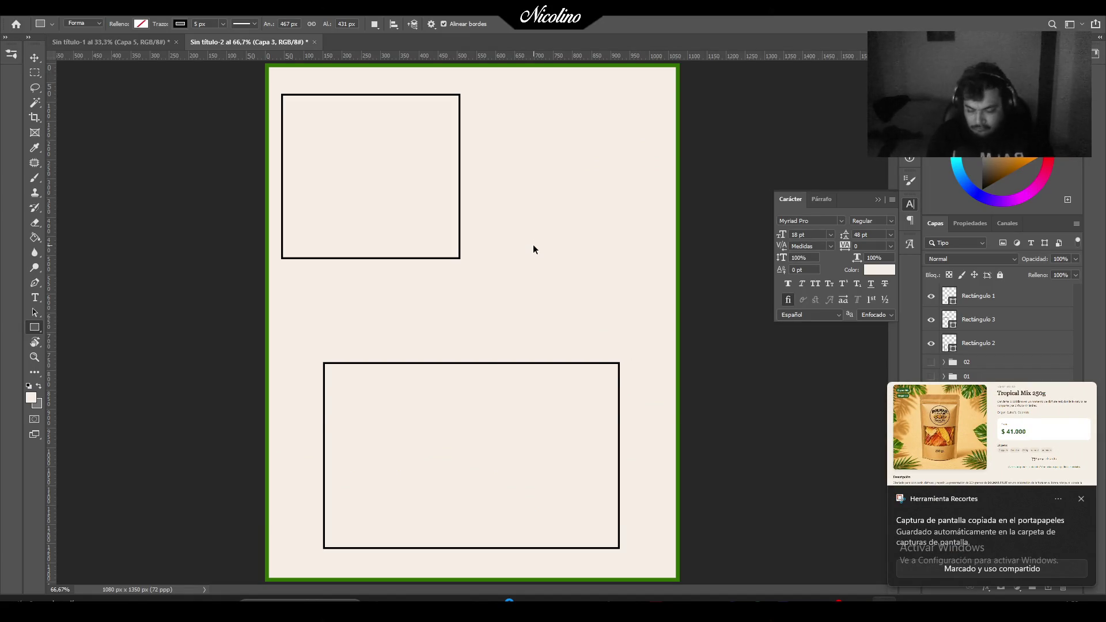
Paste the 250g capture as Capa 6, scaled to 83.19% and nudged into the top of the post.
{"action": "key", "text": "ctrl+v"}
{"action": "key", "text": "ctrl+t"}
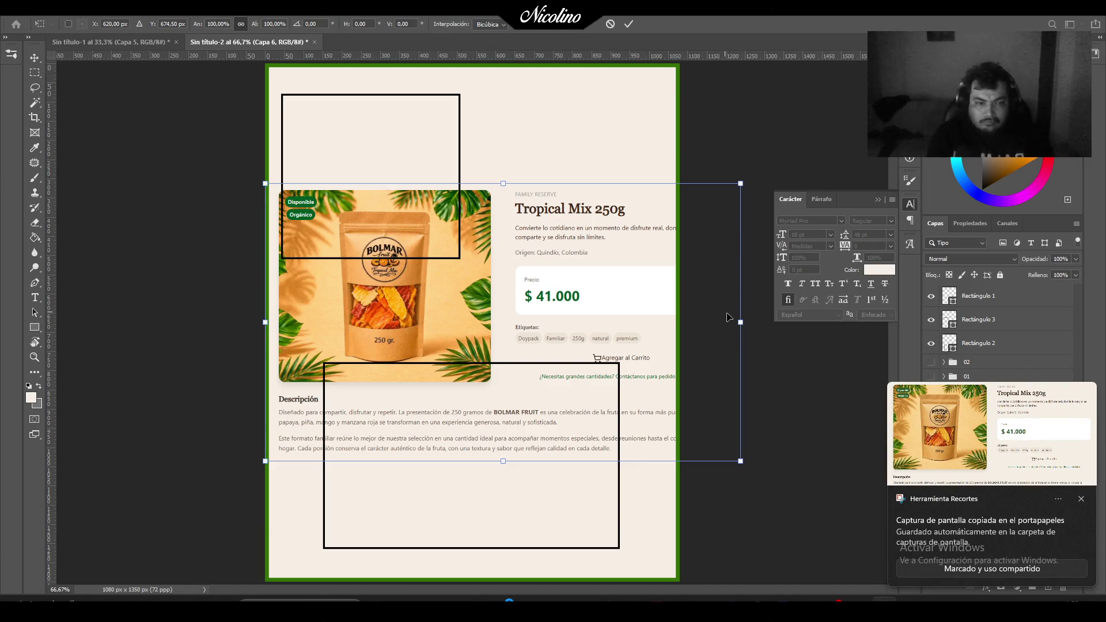
{"action": "mouse_move", "coordinate": [742, 317]}
{"action": "left_mouse_down"}
{"action": "mouse_move", "coordinate": [635, 317]}
{"action": "mouse_move", "coordinate": [602, 205]}
{"action": "mouse_move", "coordinate": [669, 205]}
{"action": "left_mouse_up"}
{"action": "key", "text": "Down"}
{"action": "key", "text": "Down"}
{"action": "key", "text": "Down"}
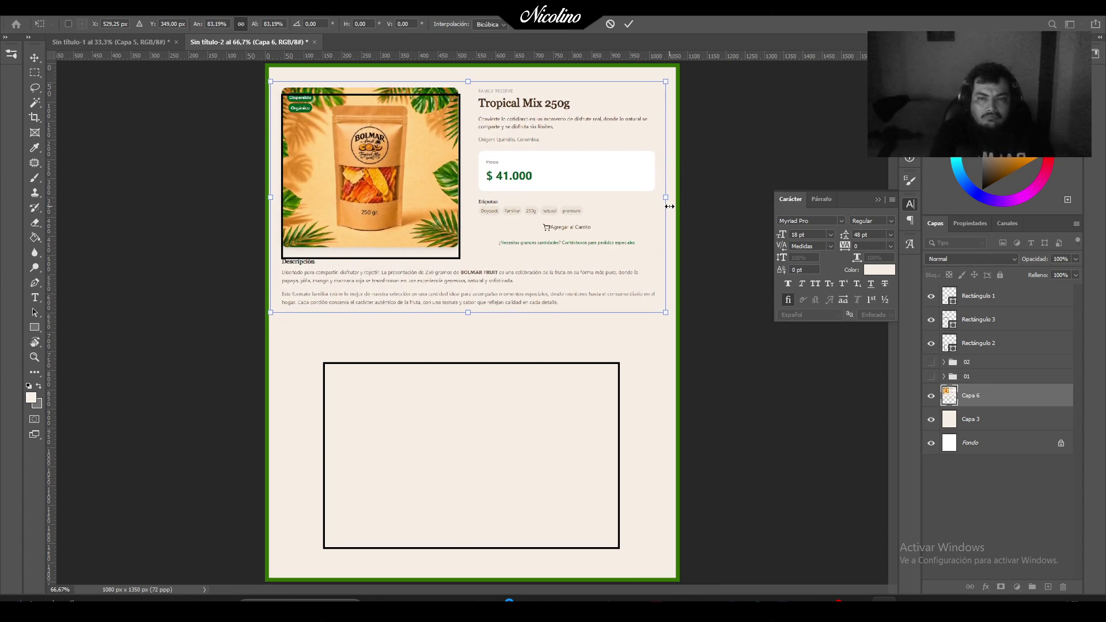
{"action": "key", "text": "Down"}
{"action": "key", "text": "Down"}
{"action": "key", "text": "Down"}
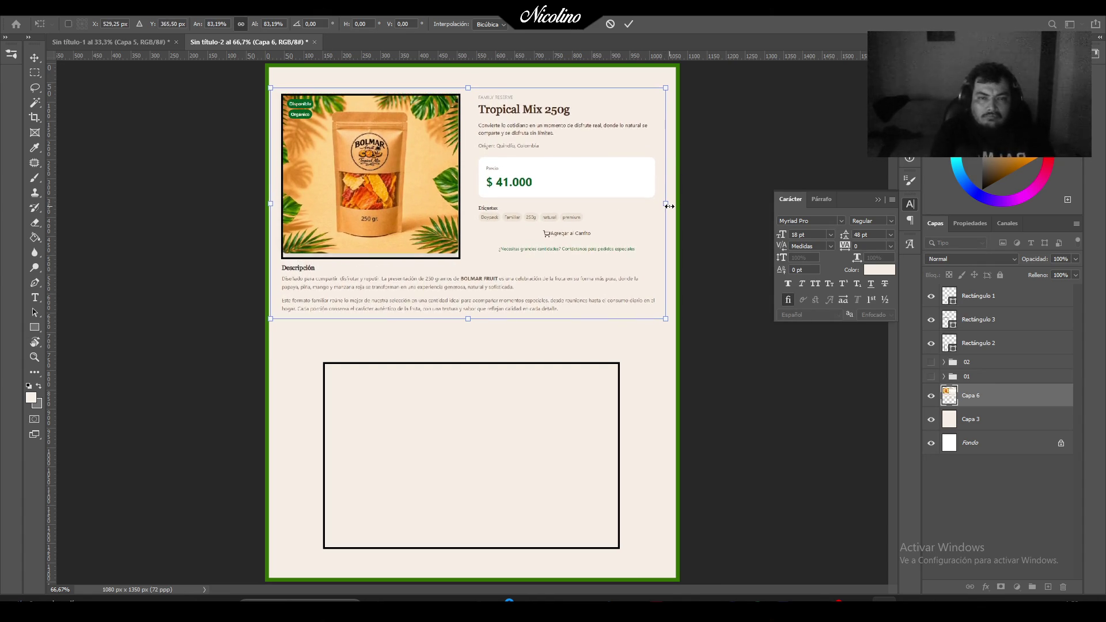
{"action": "key", "text": "Down"}
{"action": "key", "text": "Down"}
{"action": "key", "text": "Down"}
{"action": "key", "text": "Up"}
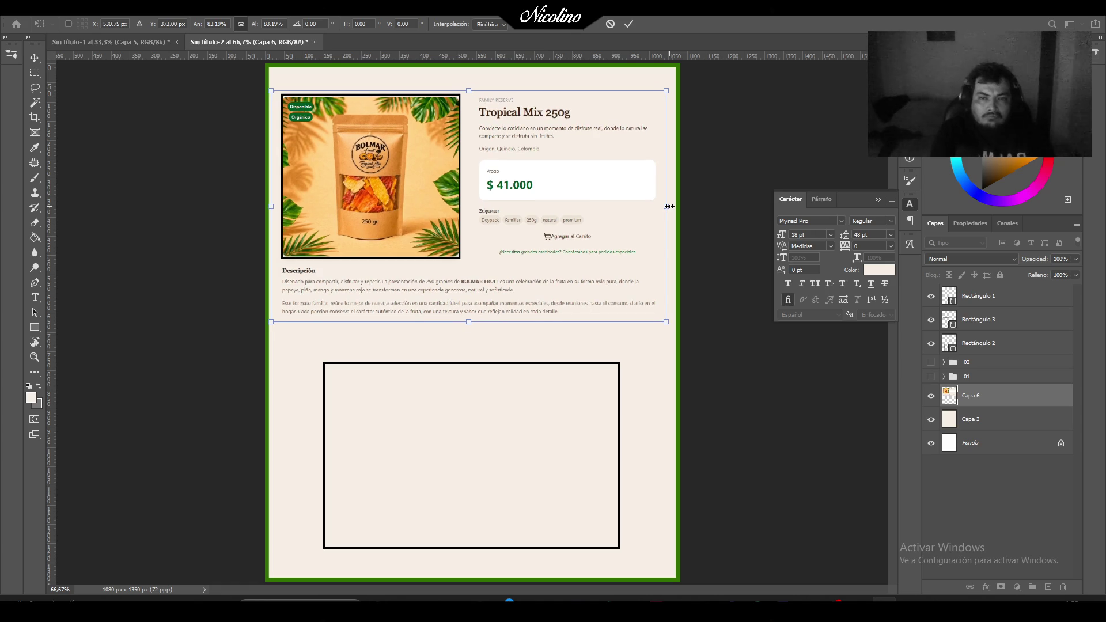
{"action": "key", "text": "Right"}
{"action": "key", "text": "Return"}
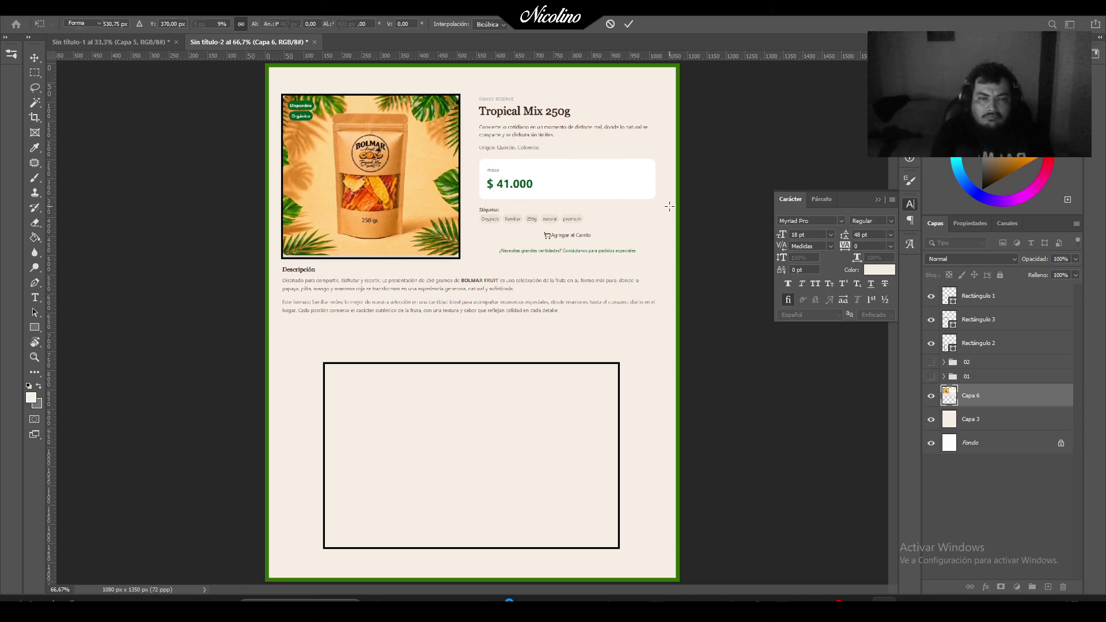
Capture the Tropical Mix 250g Información Nutricional table and return to the post.
{"action": "key", "text": "u"}
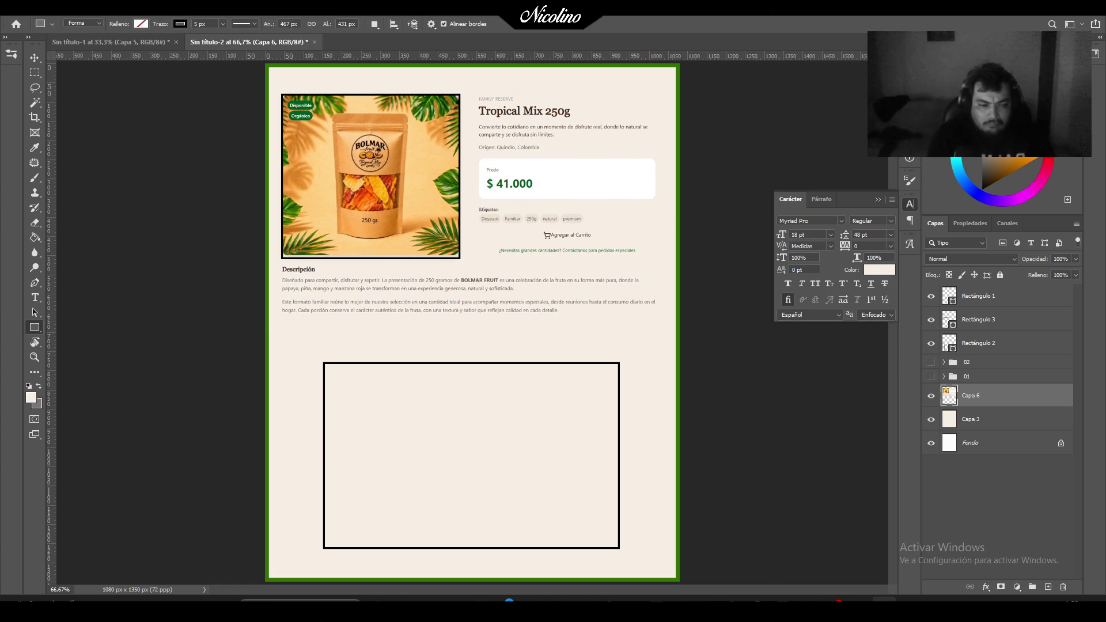
{"action": "mouse_move", "coordinate": [839, 602]}
{"action": "left_click", "coordinate": [824, 561]}
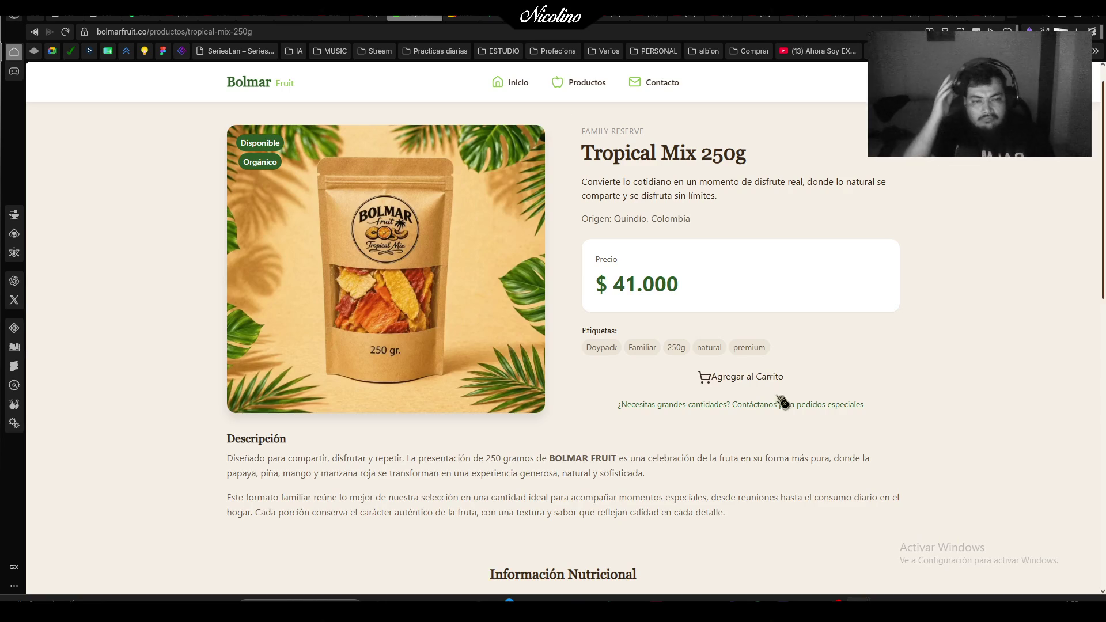
{"action": "scroll", "coordinate": [822, 348], "scroll_direction": "down", "scroll_amount": 5}
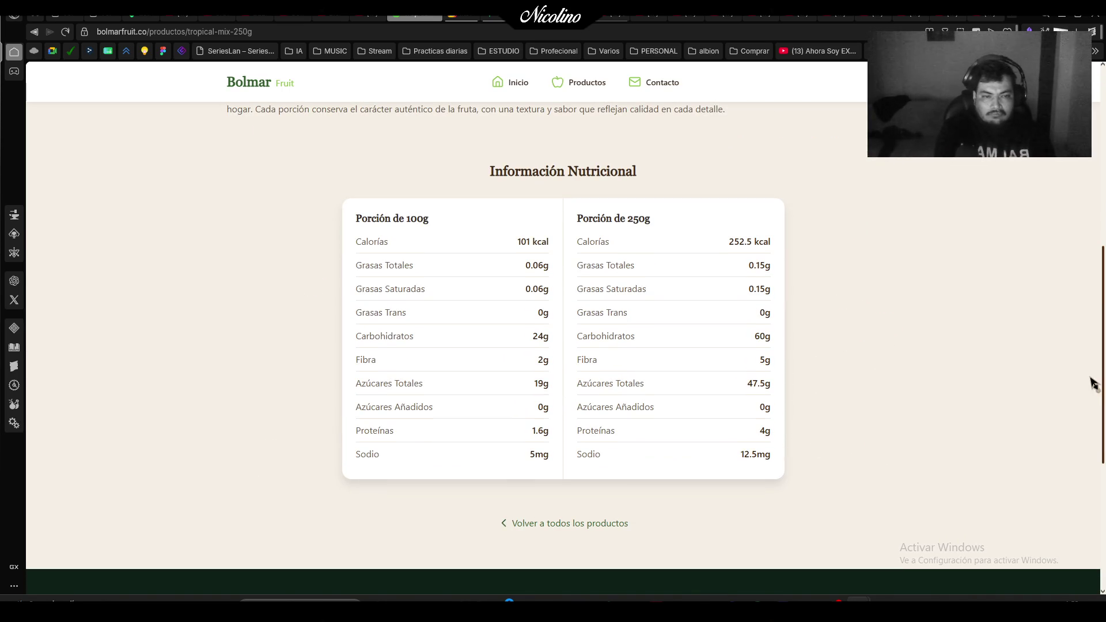
{"action": "key", "text": "super+shift+s"}
{"action": "mouse_move", "coordinate": [323, 150]}
{"action": "left_mouse_down"}
{"action": "mouse_move", "coordinate": [749, 341]}
{"action": "mouse_move", "coordinate": [815, 469]}
{"action": "mouse_move", "coordinate": [809, 500]}
{"action": "left_mouse_up"}
{"action": "key", "text": "alt+Tab"}
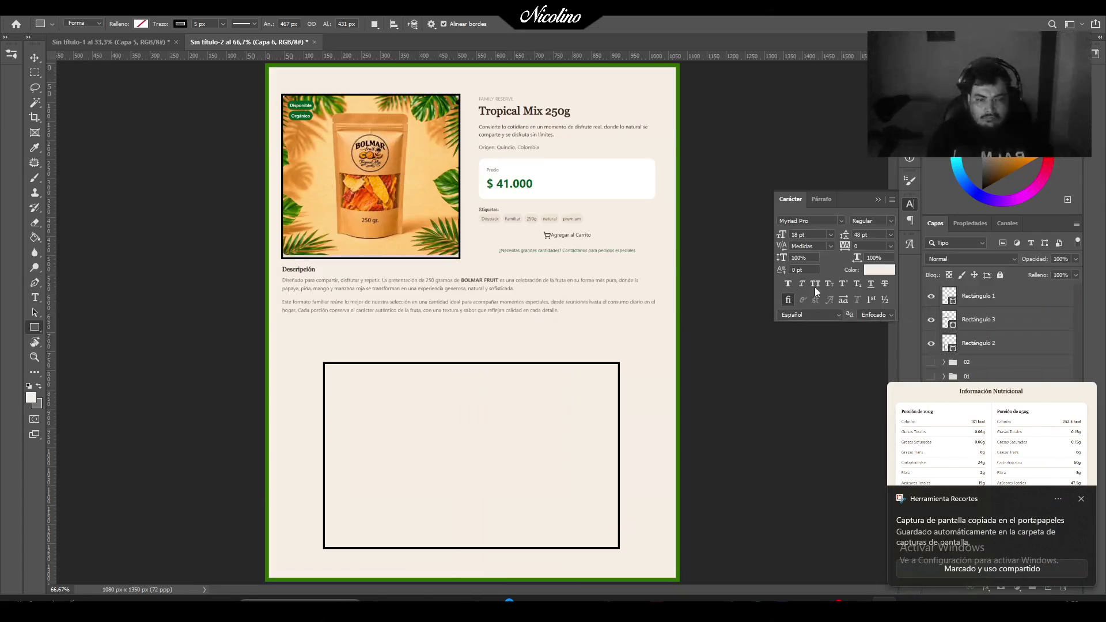
Paste the 250g nutrition table into the lower frame and group it with the product capture.
{"action": "left_click", "coordinate": [1079, 499]}
{"action": "key", "text": "ctrl+v"}
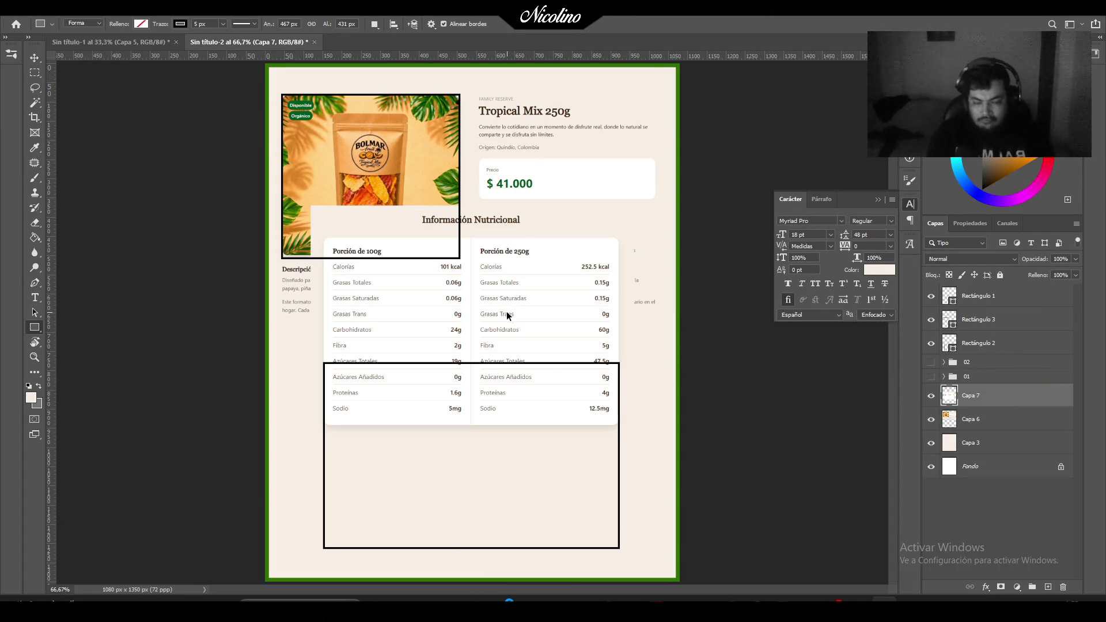
{"action": "key", "text": "ctrl+t"}
{"action": "mouse_move", "coordinate": [548, 307]}
{"action": "left_mouse_down"}
{"action": "mouse_move", "coordinate": [568, 450]}
{"action": "mouse_move", "coordinate": [567, 432]}
{"action": "left_mouse_up"}
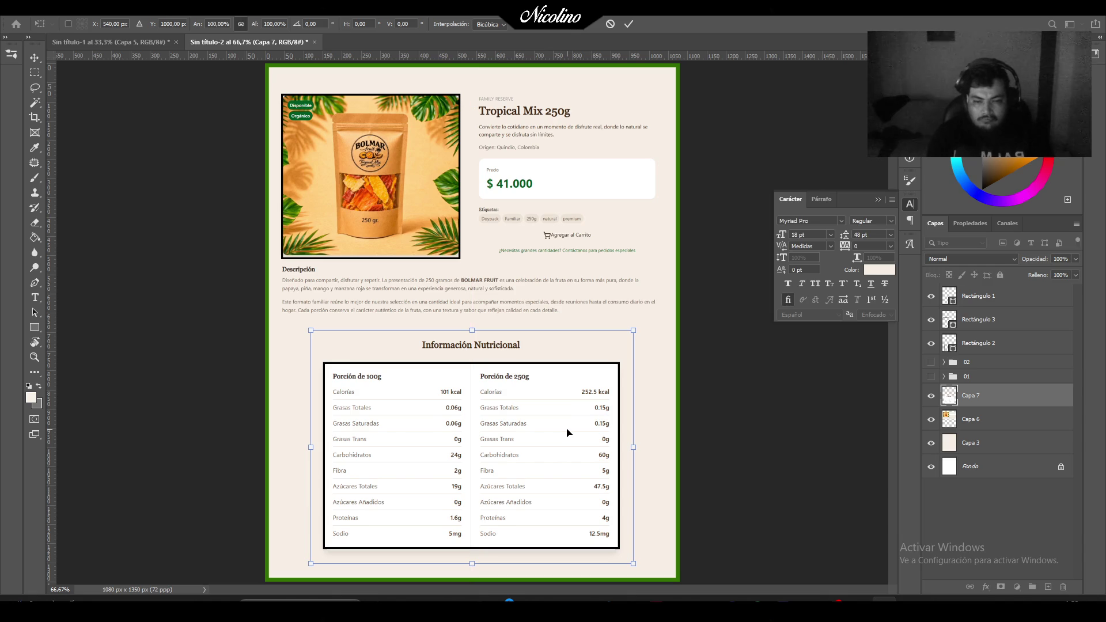
{"action": "key", "text": "Return"}
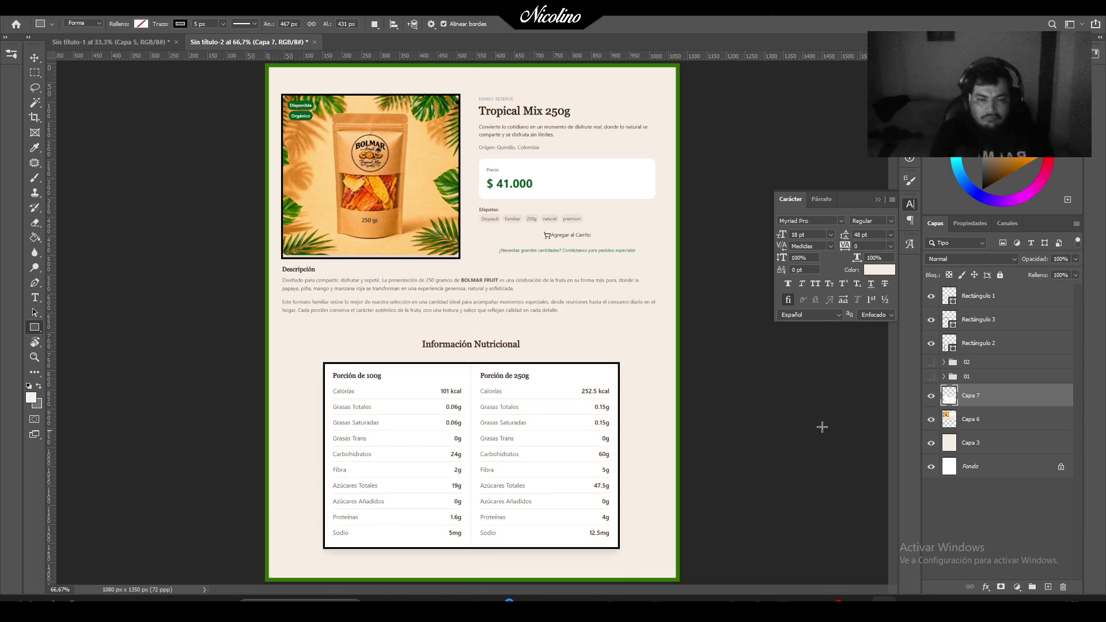
{"action": "left_click", "coordinate": [983, 424], "text": "shift"}
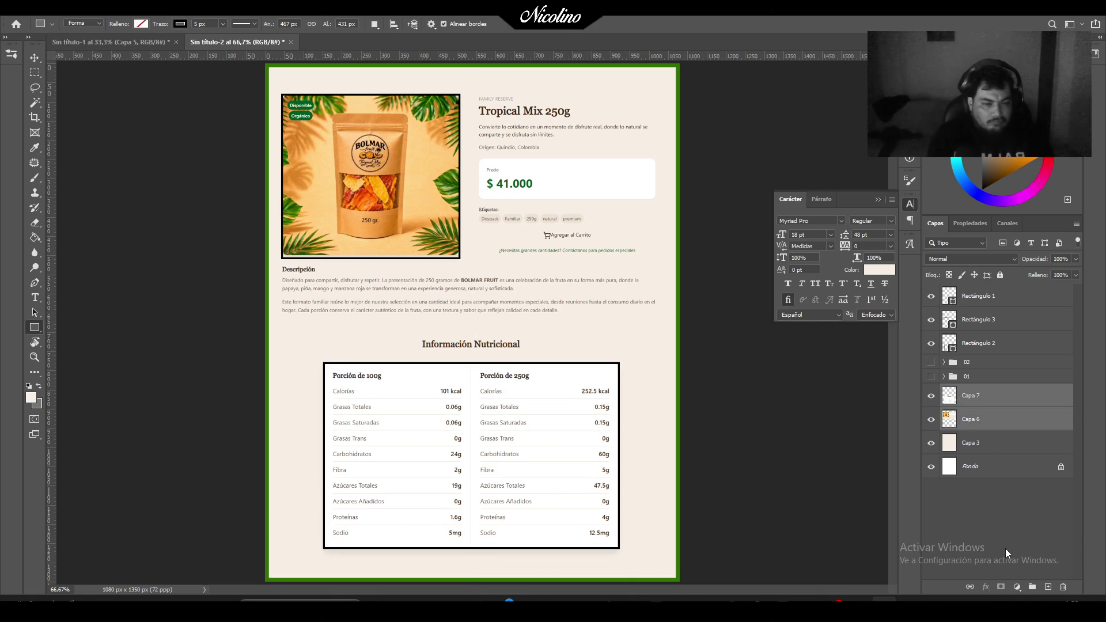
{"action": "left_click", "coordinate": [1033, 587]}
Rename the new group to 03 and move it above group 02.
{"action": "double_click", "coordinate": [975, 391]}
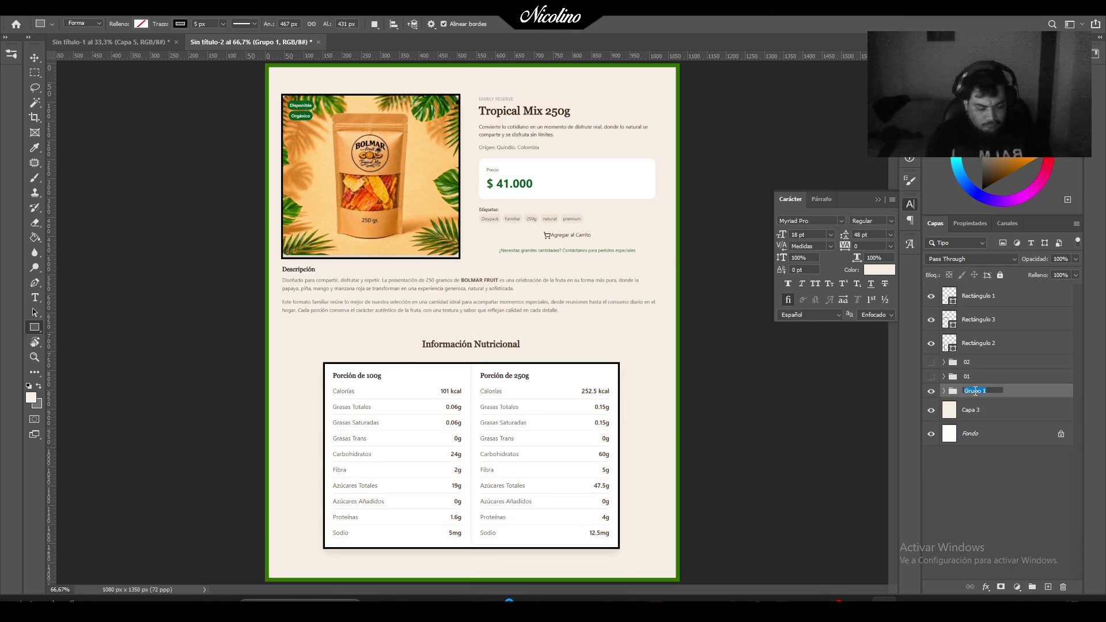
{"action": "type", "text": "03"}
{"action": "key", "text": "Return"}
{"action": "left_click_drag", "start_coordinate": [975, 391], "coordinate": [967, 360]}
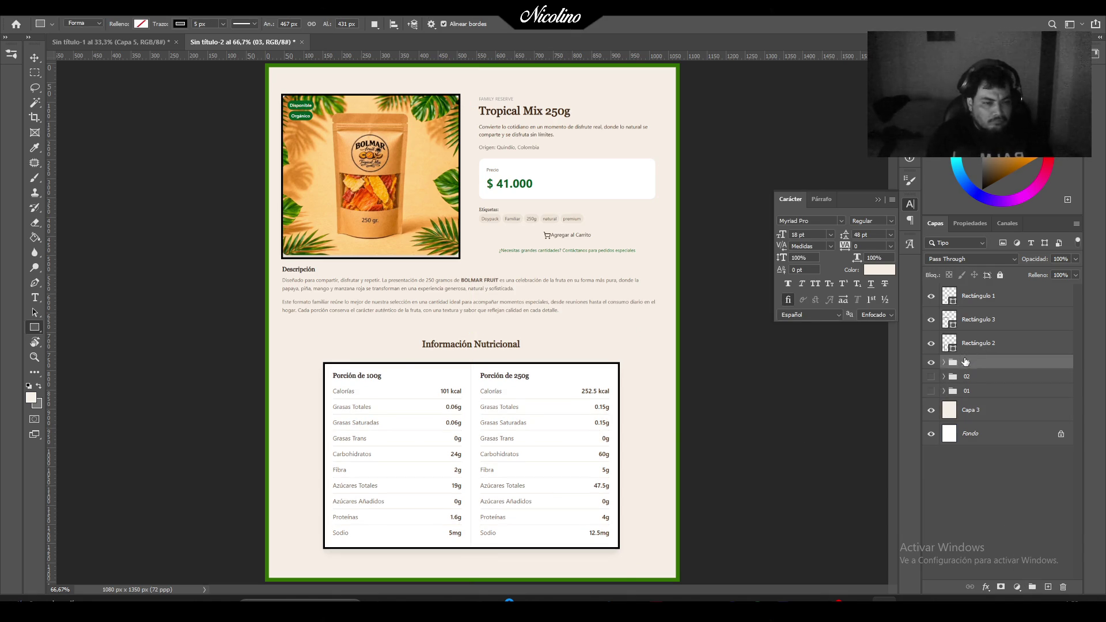
Preview the product groups and hide the black frames Rectángulo 2 and 3.
{"action": "left_click", "coordinate": [931, 376]}
{"action": "left_click", "coordinate": [931, 391]}
{"action": "left_click", "coordinate": [931, 362]}
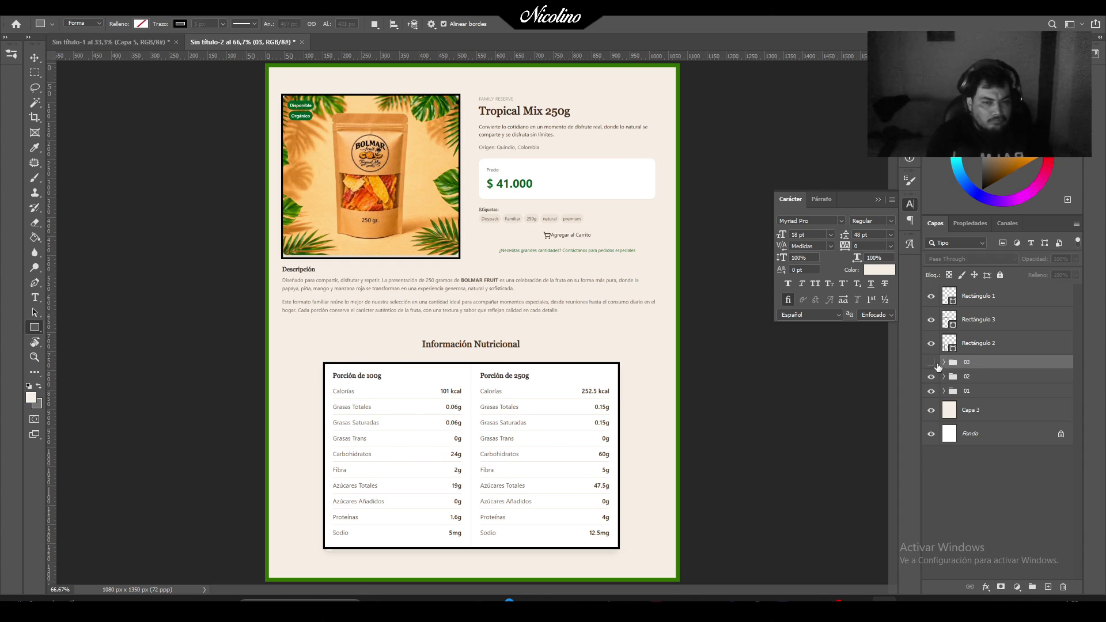
{"action": "left_click", "coordinate": [931, 377]}
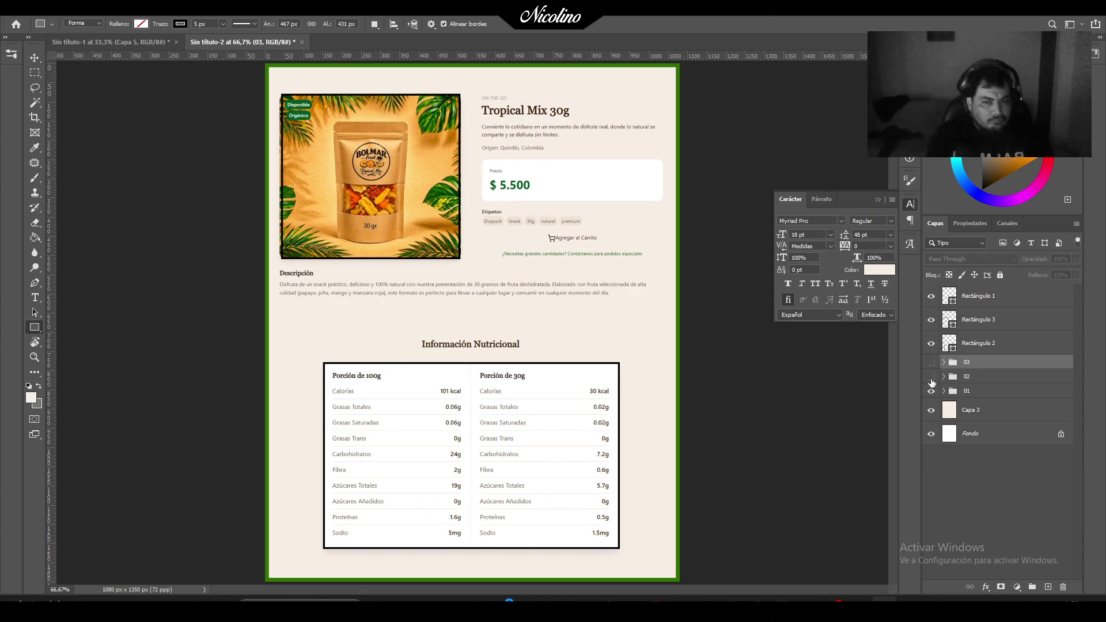
{"action": "left_click", "coordinate": [931, 320]}
{"action": "left_click", "coordinate": [931, 343]}
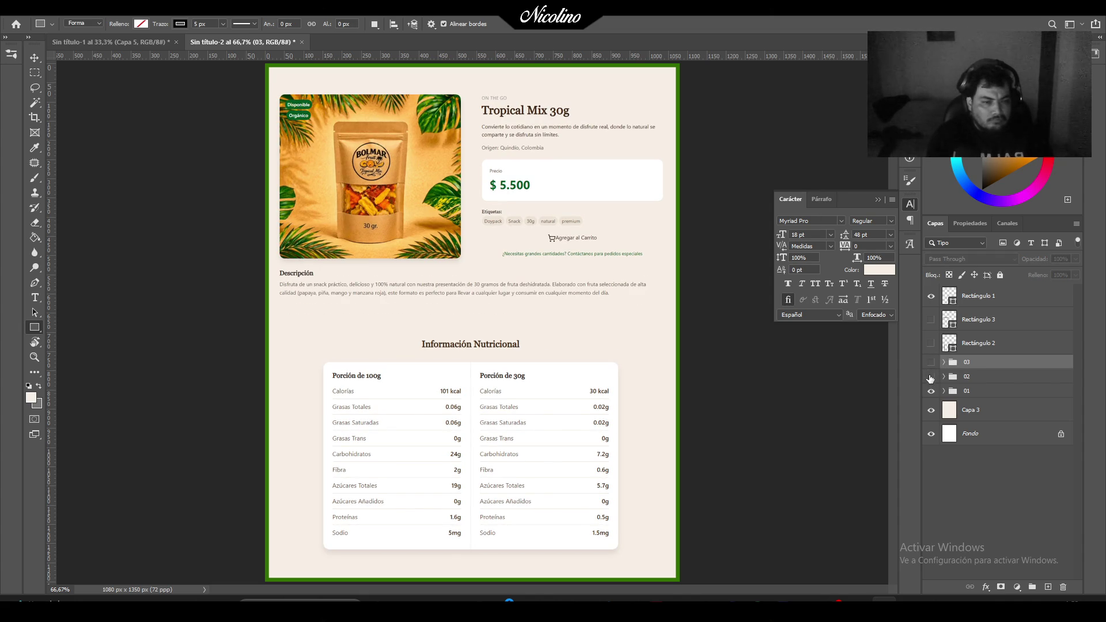
Compare the 30g, 100g and 250g groups, then hide all three for a blank post.
{"action": "left_click", "coordinate": [932, 377]}
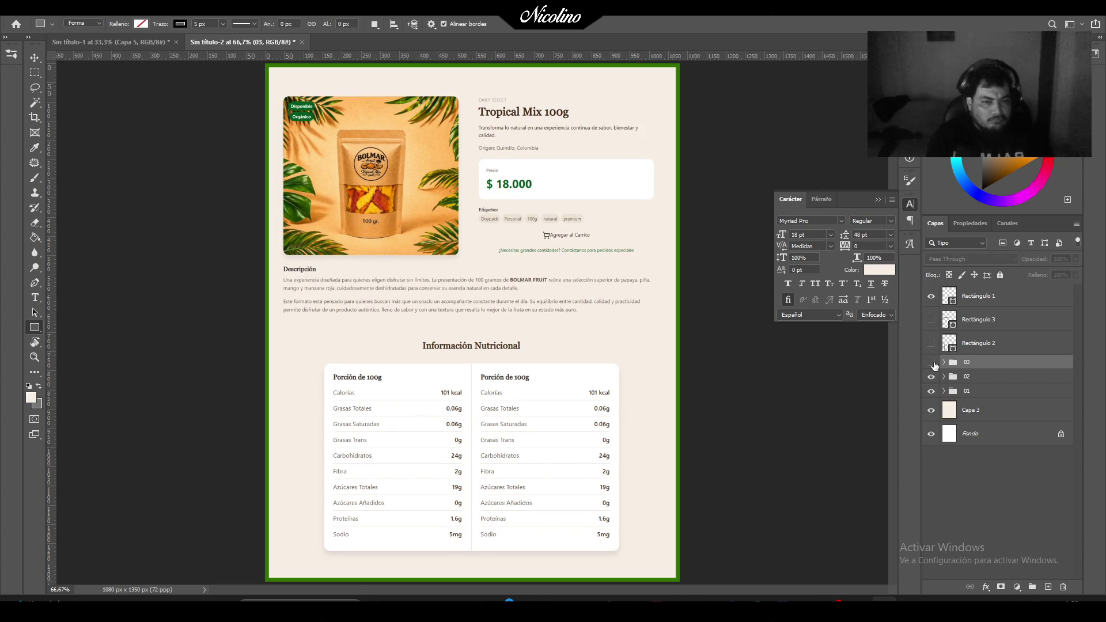
{"action": "left_click", "coordinate": [932, 363]}
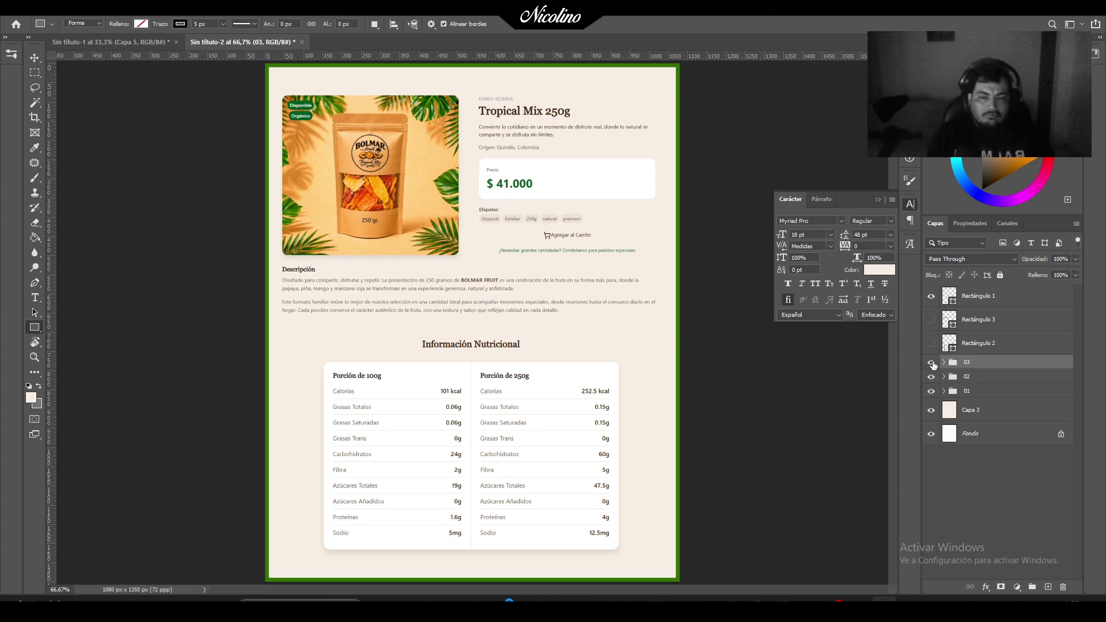
{"action": "left_click", "coordinate": [932, 363]}
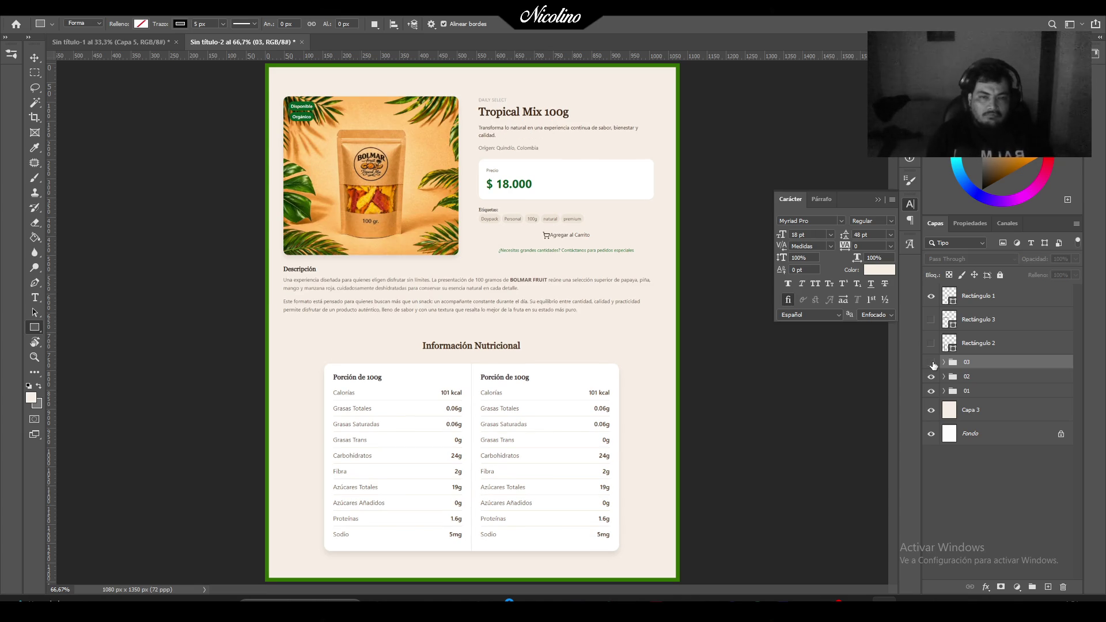
{"action": "left_click", "coordinate": [933, 363]}
{"action": "left_click", "coordinate": [933, 363]}
{"action": "left_click", "coordinate": [932, 378]}
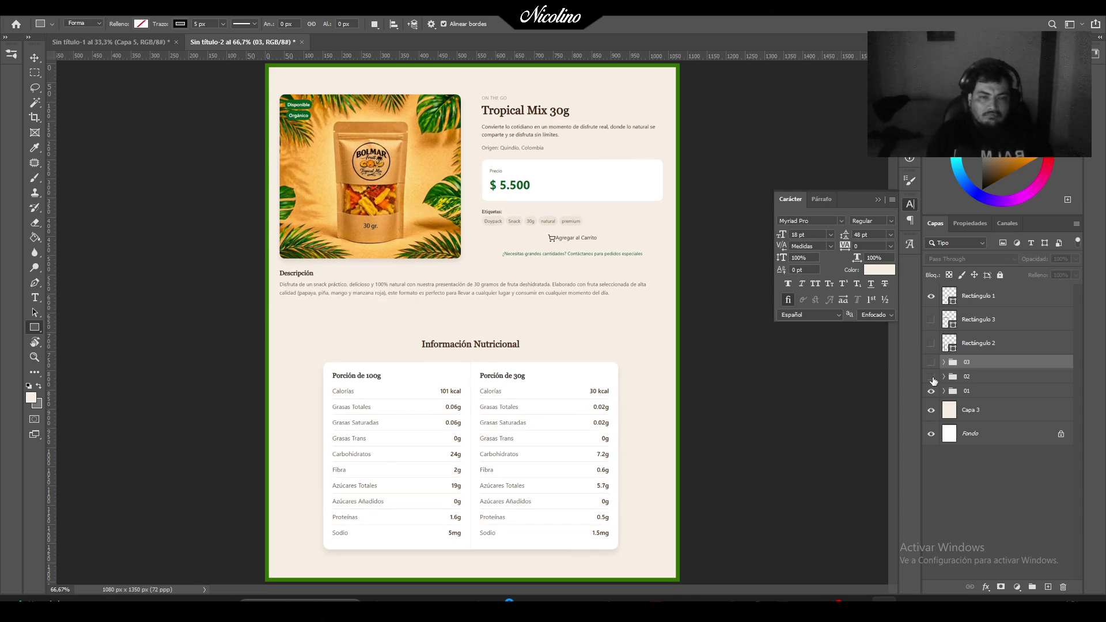
{"action": "left_click", "coordinate": [930, 392]}
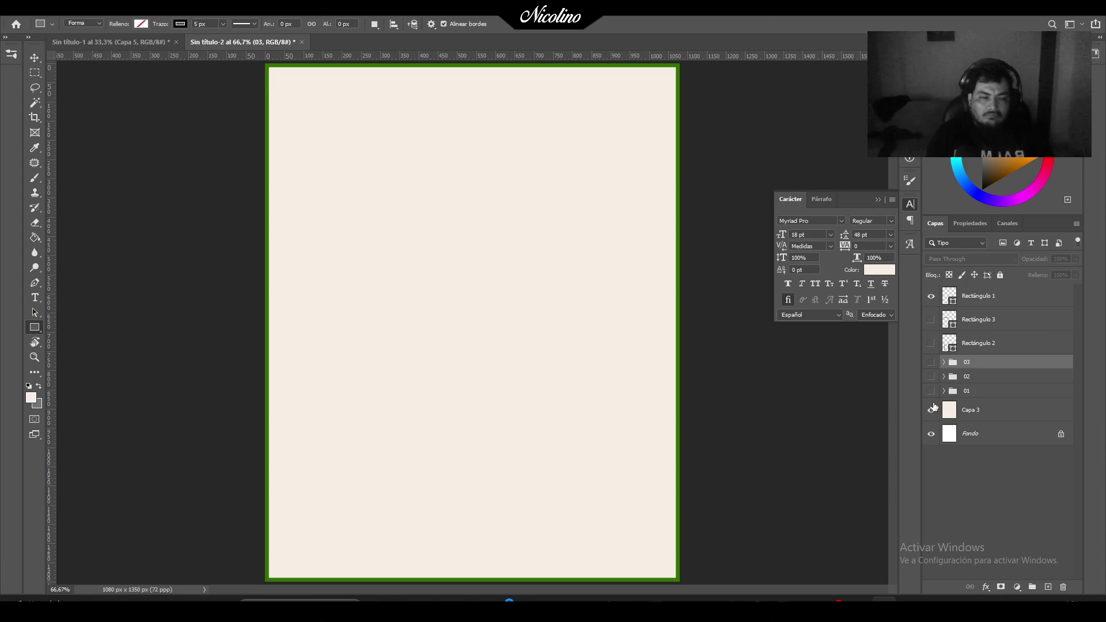
Switch to the Sin título-1 catalog and zoom in and out on its product cards, ending at 50%.
{"action": "left_click", "coordinate": [126, 44]}
{"action": "key", "text": "z"}
{"action": "left_click", "coordinate": [512, 316]}
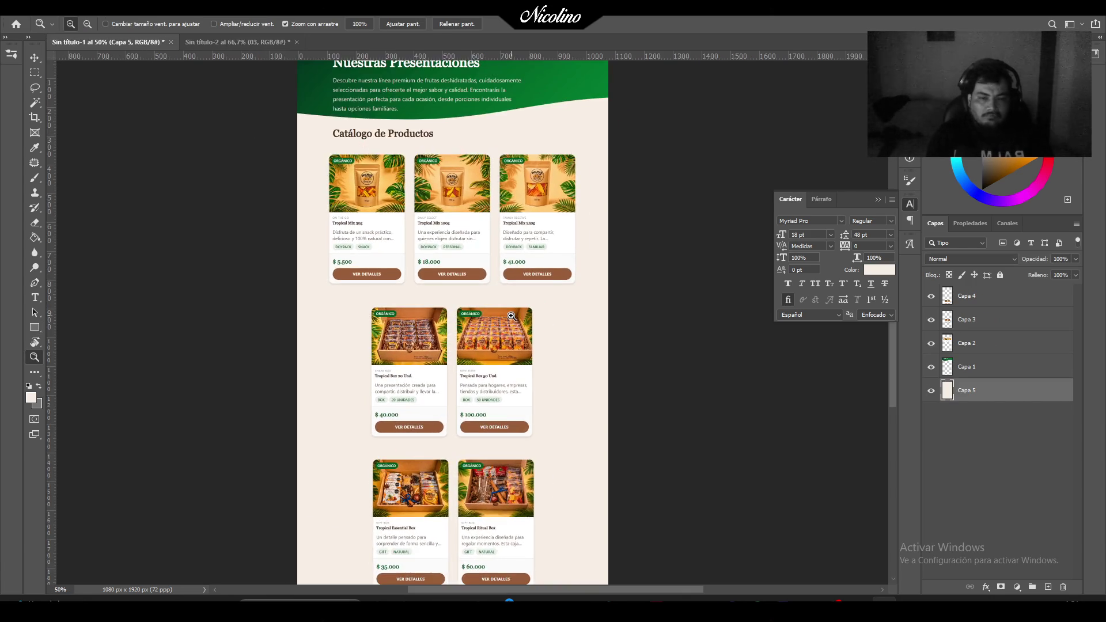
{"action": "left_click", "coordinate": [511, 317]}
{"action": "left_click", "coordinate": [511, 317], "text": "alt"}
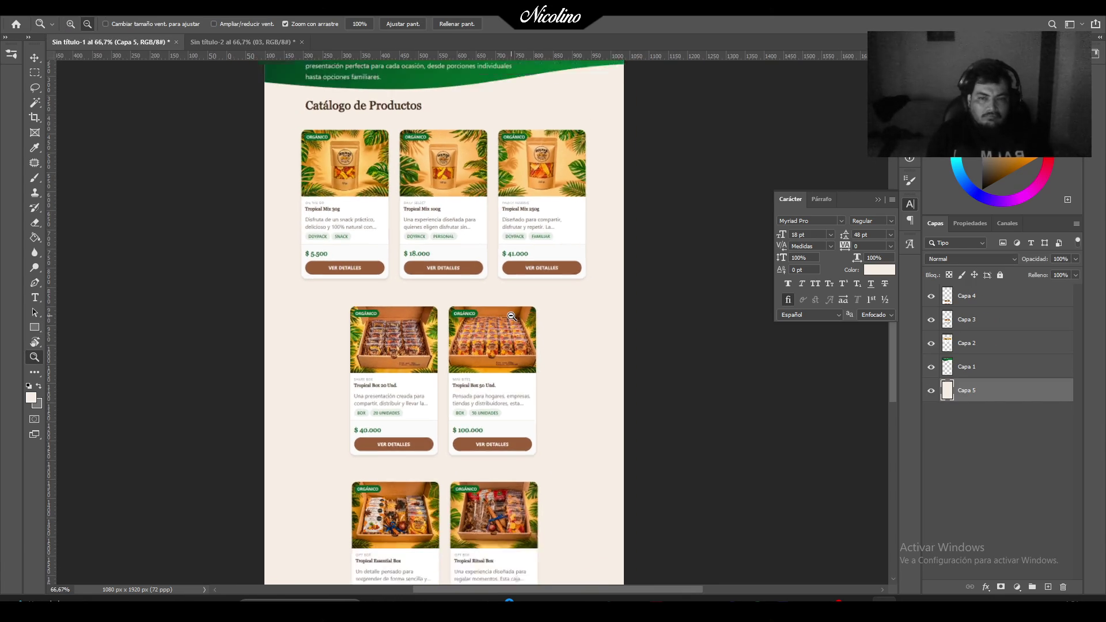
{"action": "left_click", "coordinate": [511, 317], "text": "alt"}
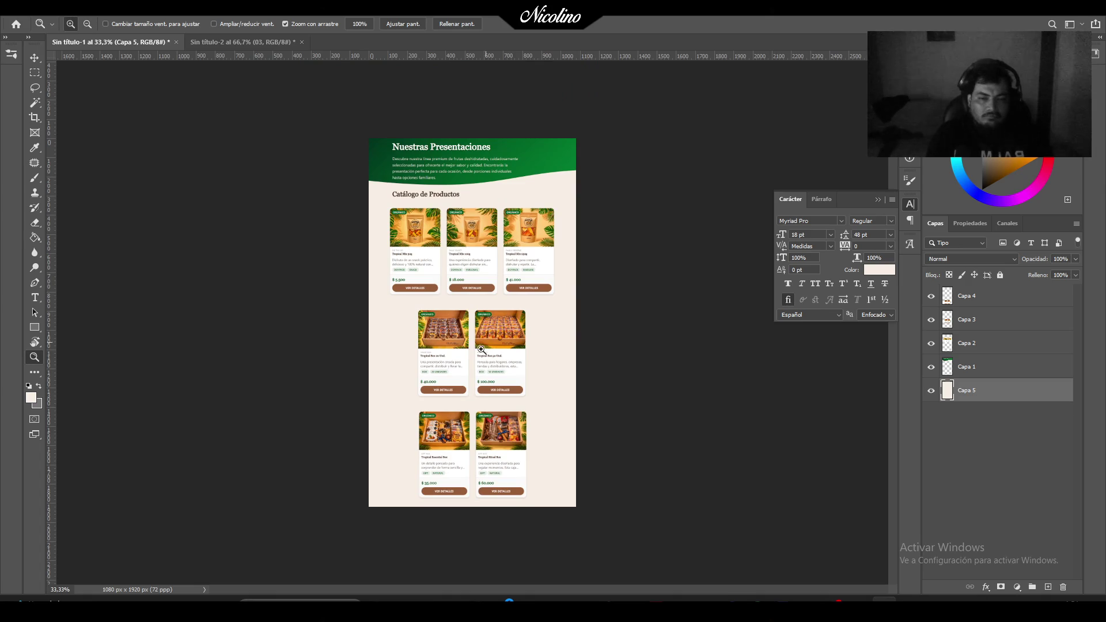
{"action": "left_click", "coordinate": [388, 362]}
{"action": "left_click", "coordinate": [392, 357]}
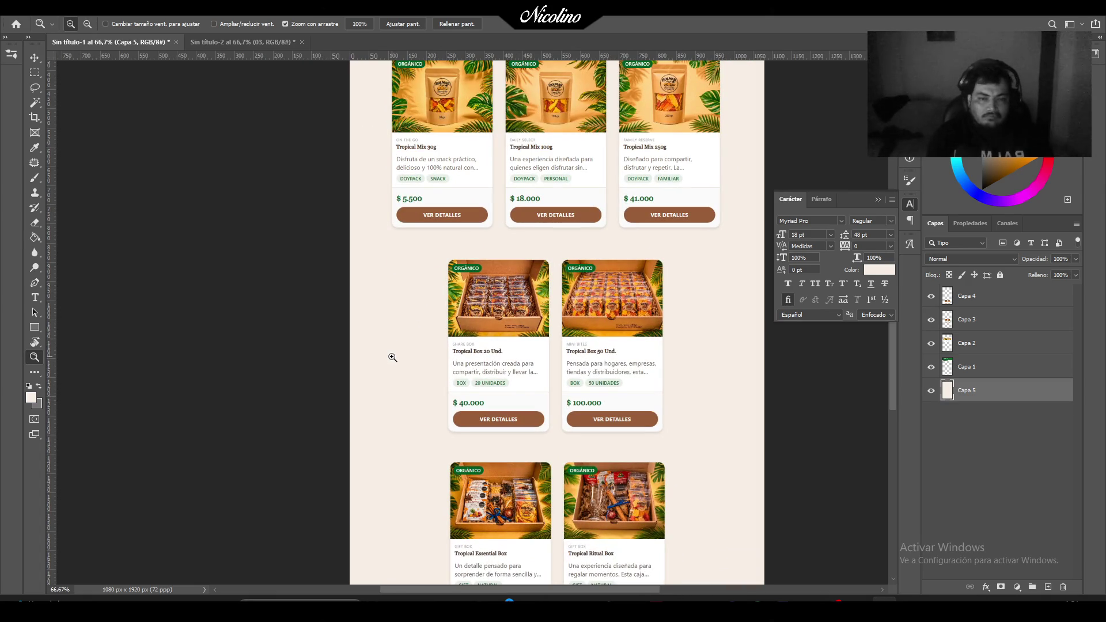
{"action": "left_click", "coordinate": [472, 361], "text": "alt"}
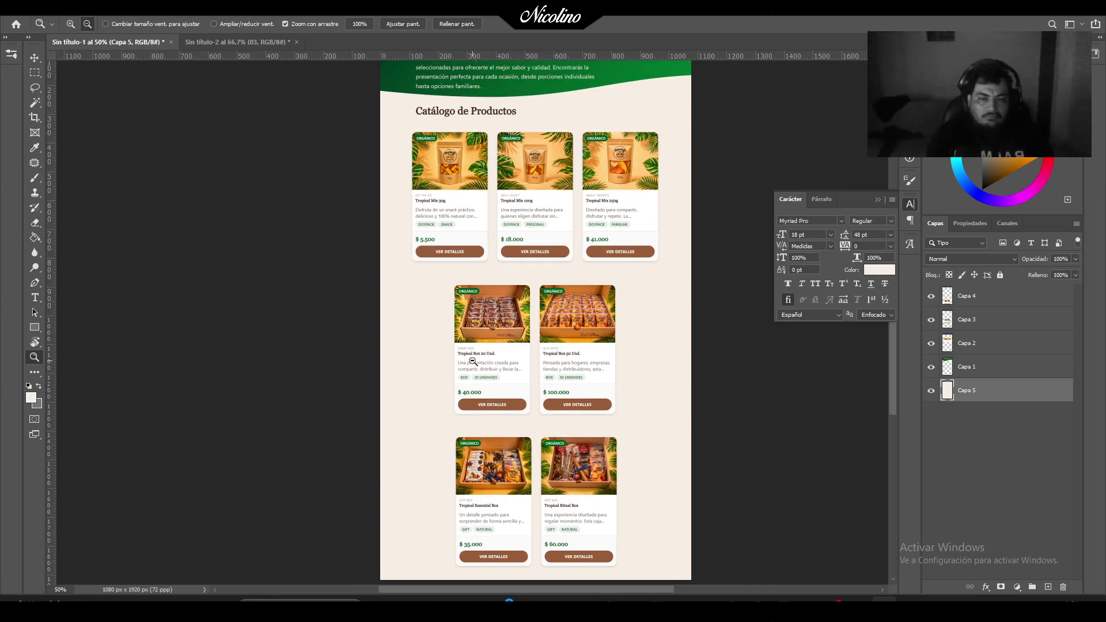
{"action": "left_click", "coordinate": [473, 361], "text": "alt"}
{"action": "left_click", "coordinate": [471, 362]}
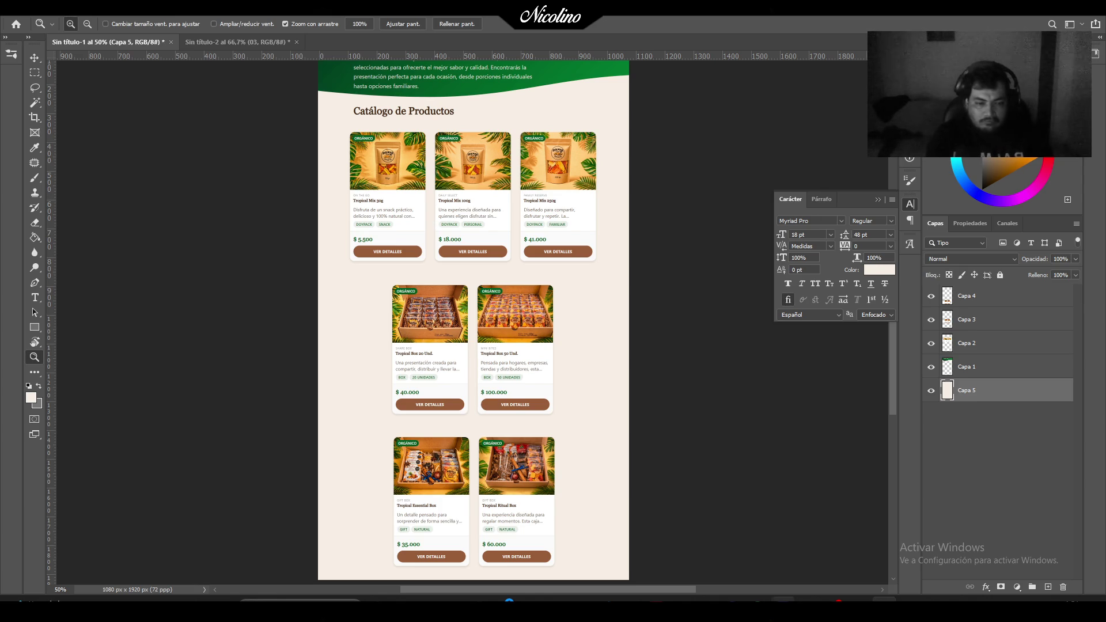
Open a File Explorer window, then return to the catalog design.
{"action": "key", "text": "super+e"}
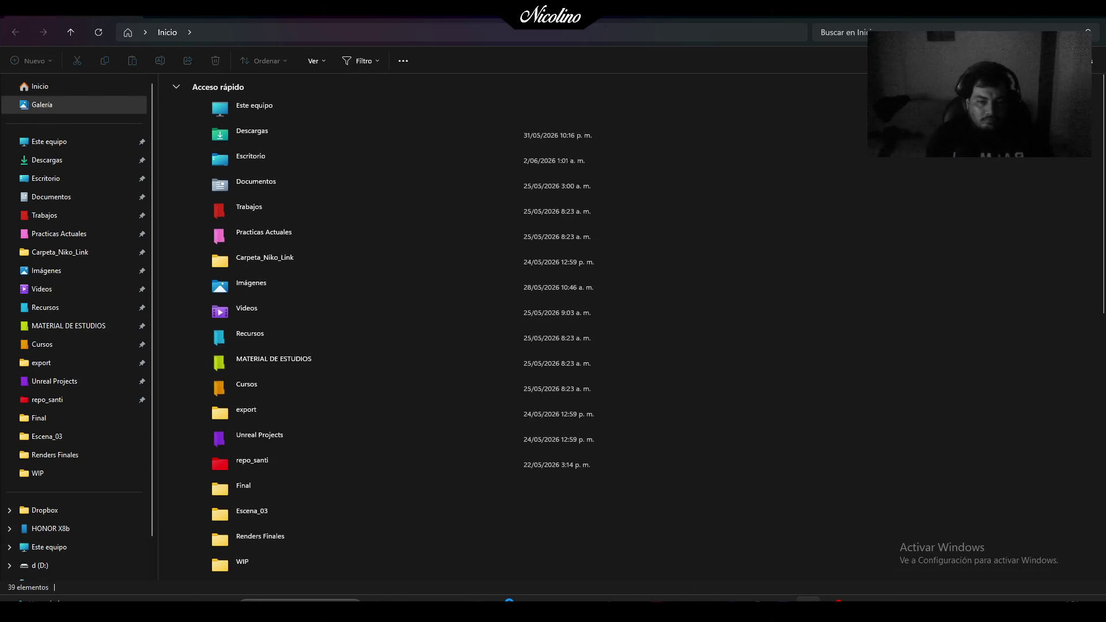
{"action": "key", "text": "alt+Tab"}
{"action": "mouse_move", "coordinate": [834, 602]}
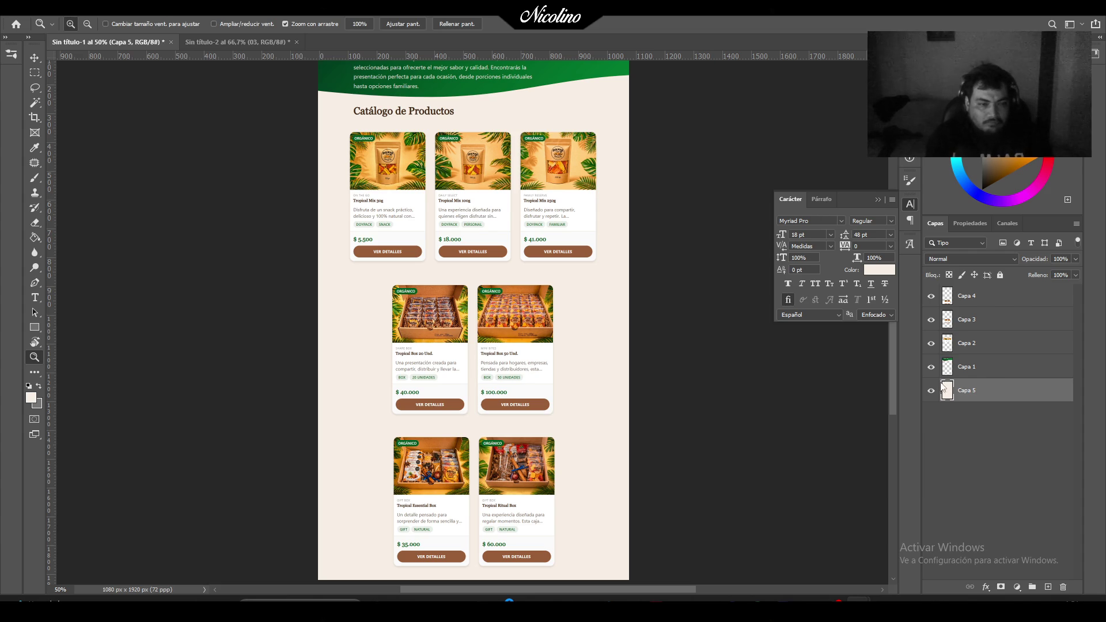
In the browser, filter the catalog to Caja and open the Tropical Box 20 Und. page.
{"action": "left_click", "coordinate": [234, 43]}
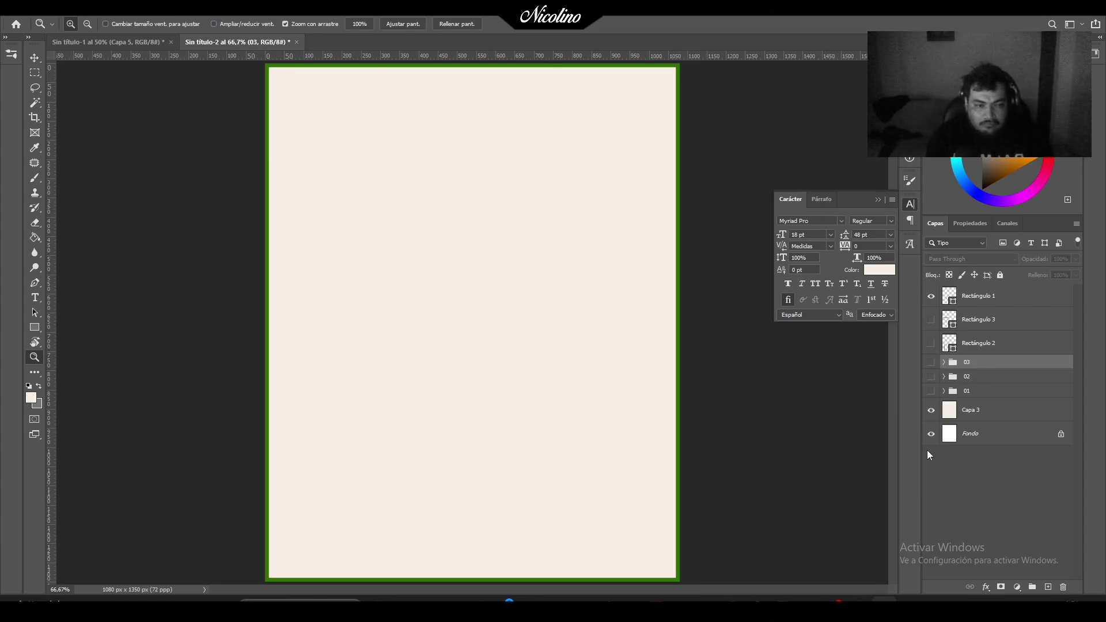
{"action": "left_click", "coordinate": [813, 562]}
{"action": "left_click", "coordinate": [589, 521]}
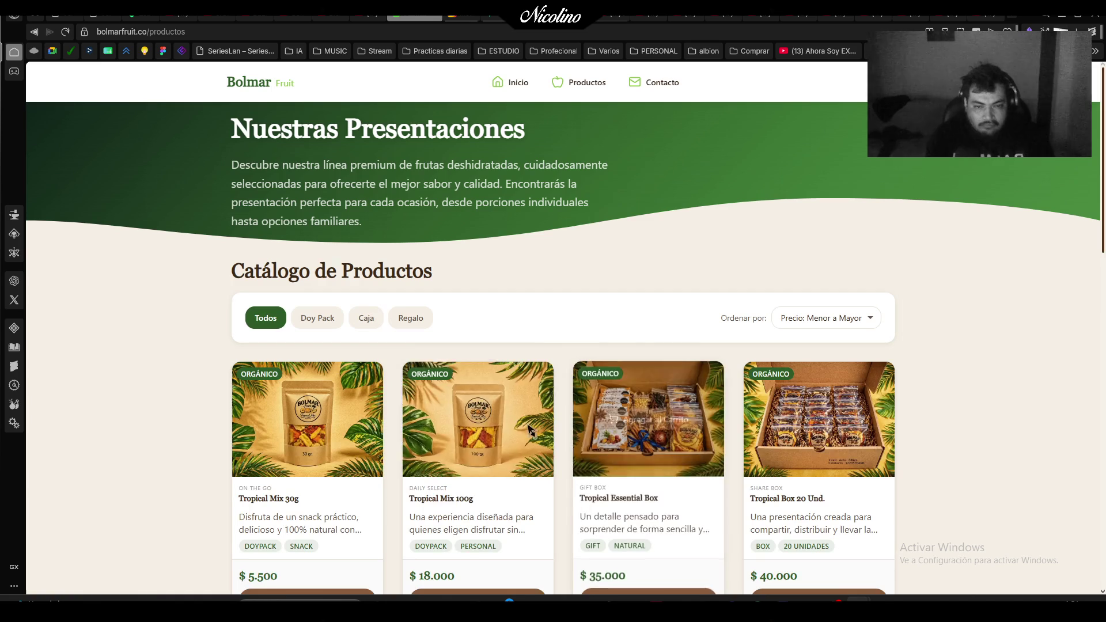
{"action": "left_click", "coordinate": [366, 318]}
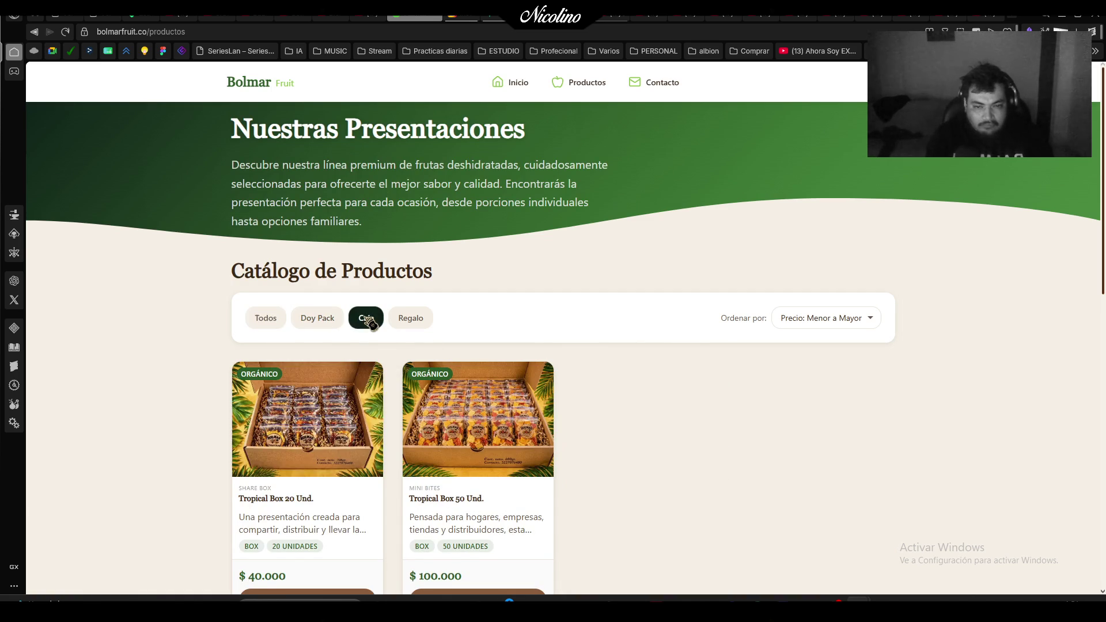
{"action": "scroll", "coordinate": [325, 501], "scroll_direction": "down", "scroll_amount": 2}
{"action": "left_click", "coordinate": [322, 492]}
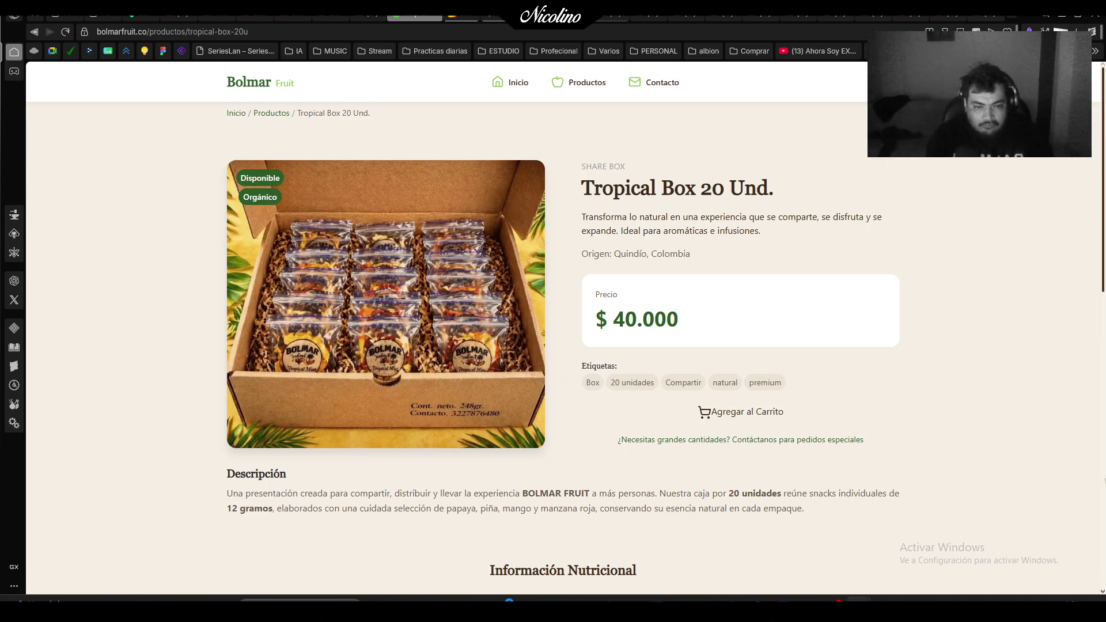
Snip the product image, title, price and description area.
{"action": "scroll", "coordinate": [1071, 441], "scroll_direction": "down", "scroll_amount": 5}
{"action": "scroll", "coordinate": [1056, 429], "scroll_direction": "down", "scroll_amount": 1}
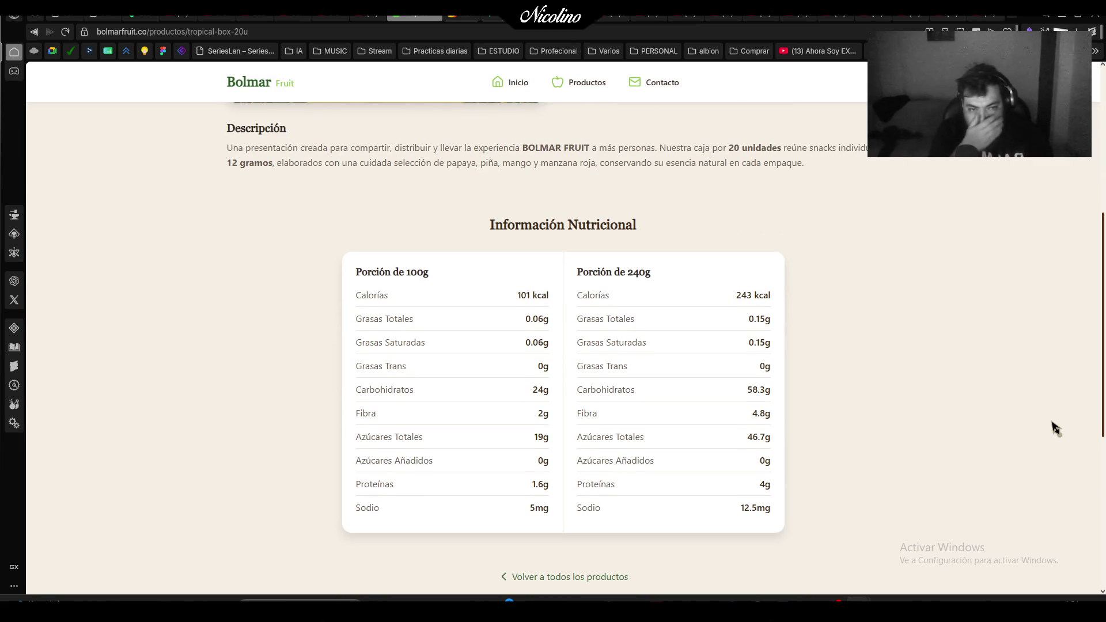
{"action": "scroll", "coordinate": [1056, 429], "scroll_direction": "up", "scroll_amount": 5}
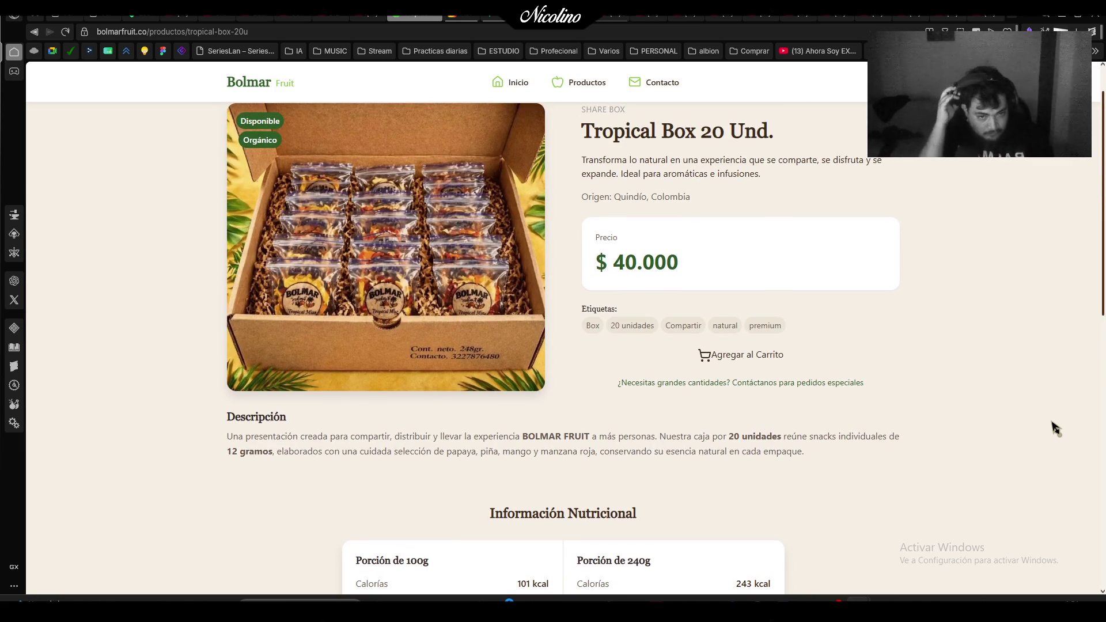
{"action": "scroll", "coordinate": [1055, 430], "scroll_direction": "up", "scroll_amount": 1}
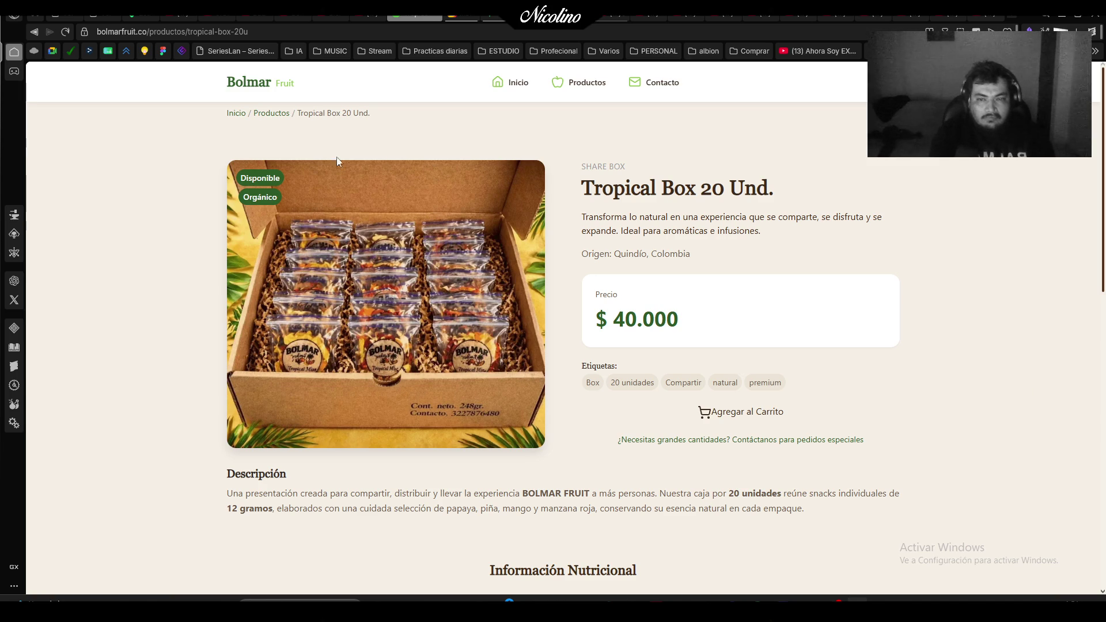
{"action": "key", "text": "super+shift+s"}
{"action": "left_click_drag", "start_coordinate": [205, 145], "coordinate": [925, 531]}
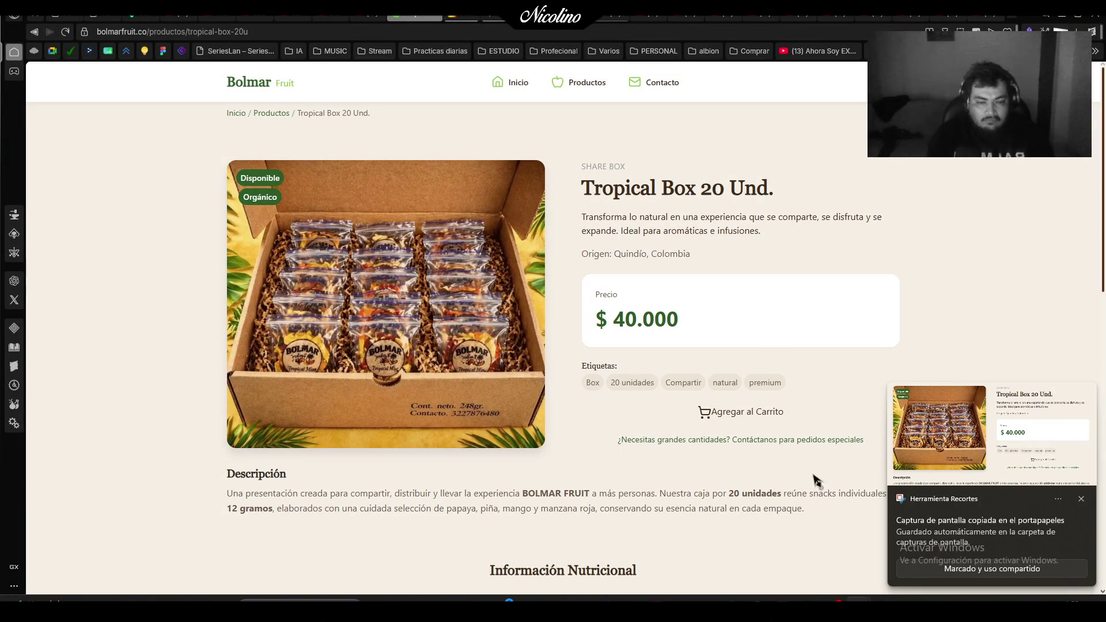
{"action": "key", "text": "alt+Tab"}
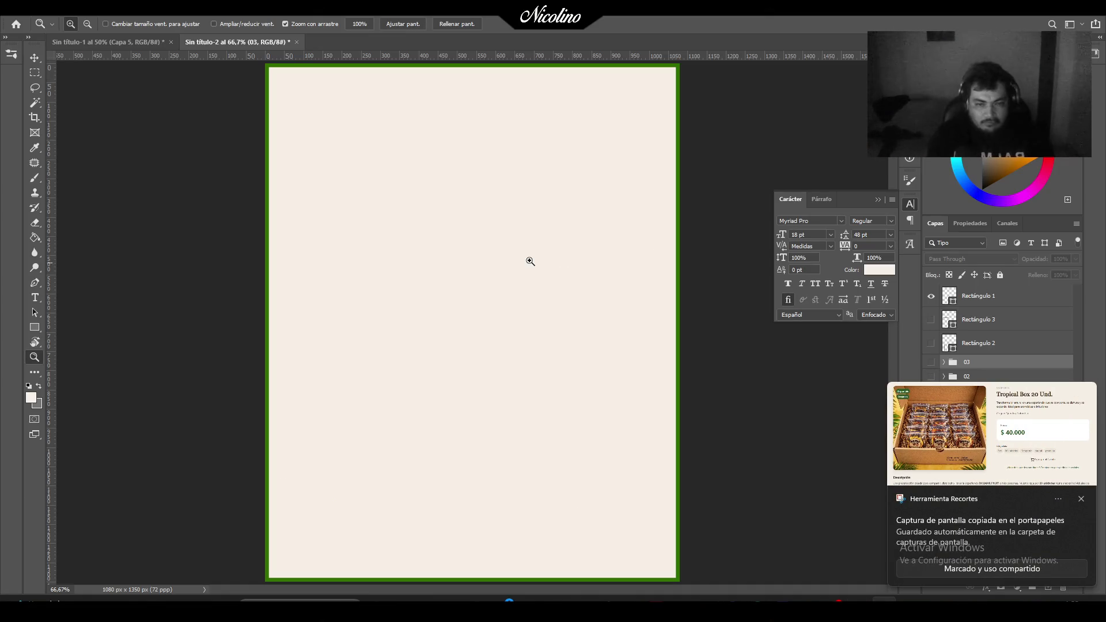
Paste the Tropical Box 20 Und. capture as Capa 8, scaled to about 83% in the upper half.
{"action": "key", "text": "ctrl+v"}
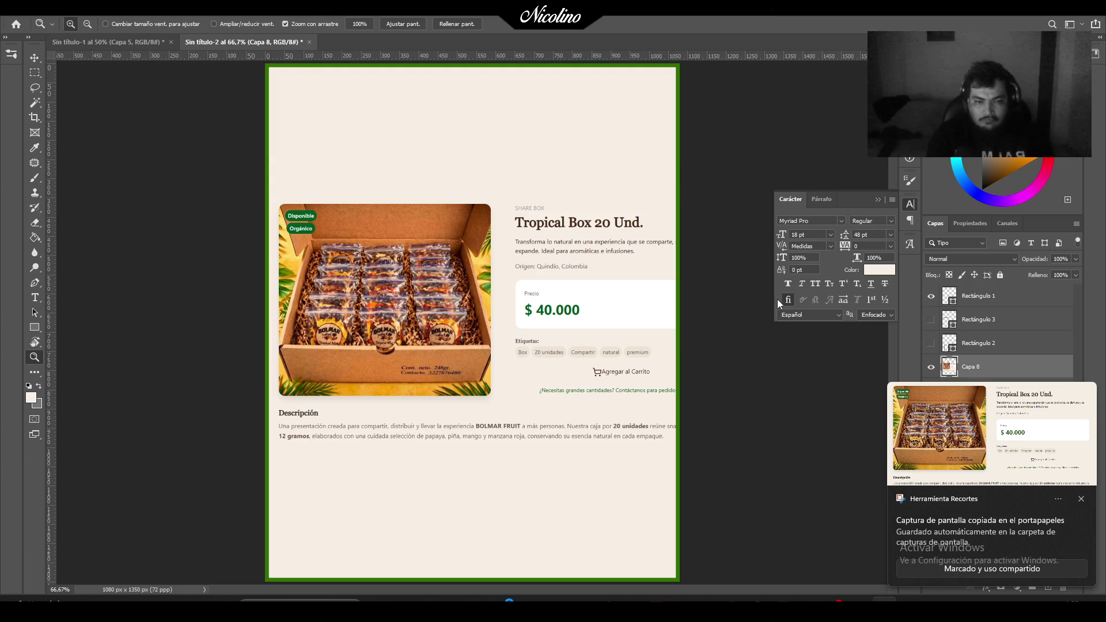
{"action": "key", "text": "alt+Tab"}
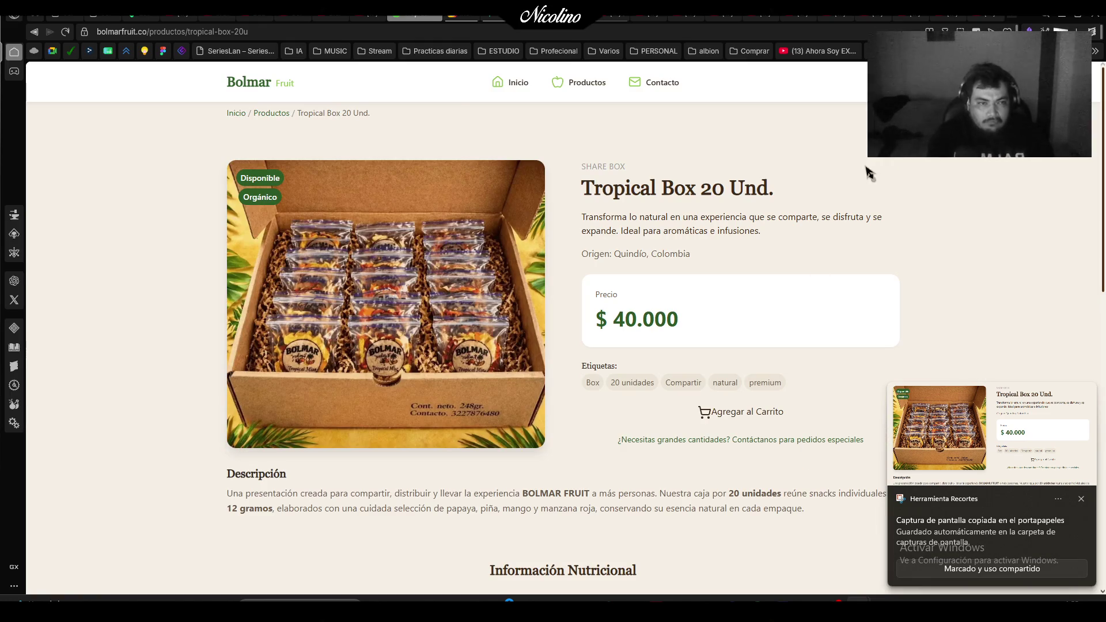
{"action": "key", "text": "alt+Tab"}
{"action": "key", "text": "ctrl+t"}
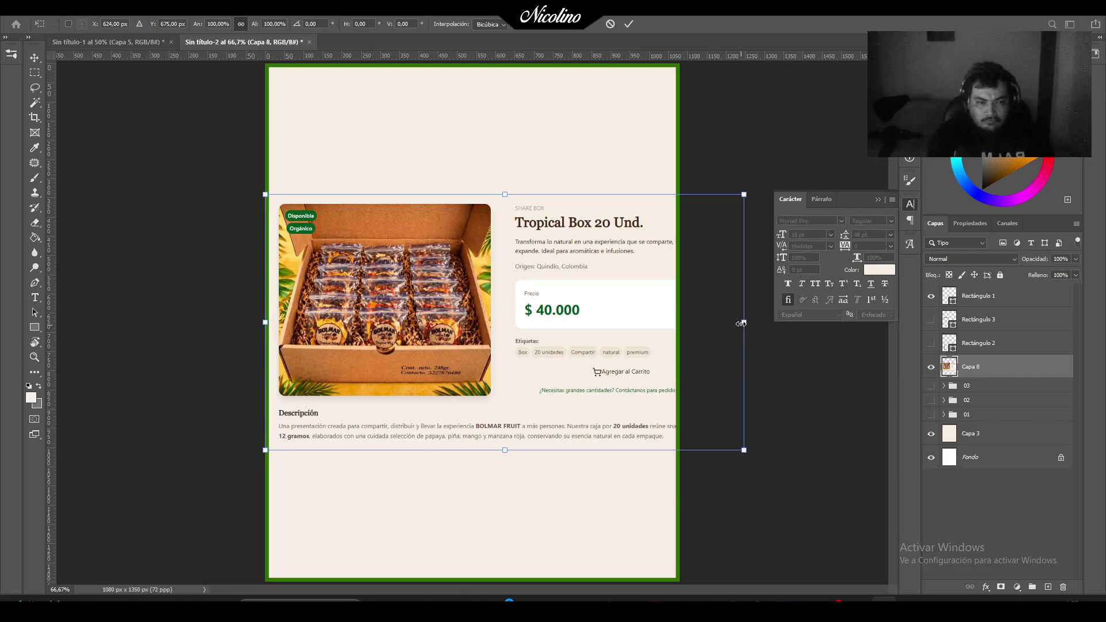
{"action": "left_click_drag", "start_coordinate": [741, 322], "coordinate": [660, 327]}
{"action": "left_click_drag", "start_coordinate": [593, 337], "coordinate": [600, 206]}
{"action": "key", "text": "Return"}
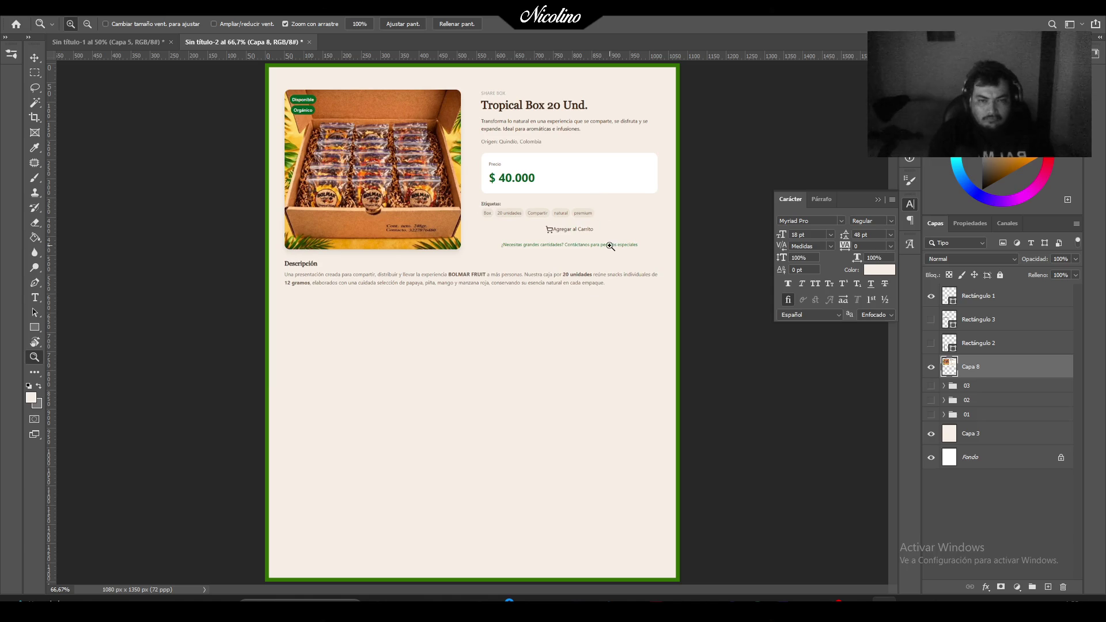
{"action": "key", "text": "alt+Tab"}
{"action": "scroll", "coordinate": [589, 531], "scroll_direction": "down", "scroll_amount": 10}
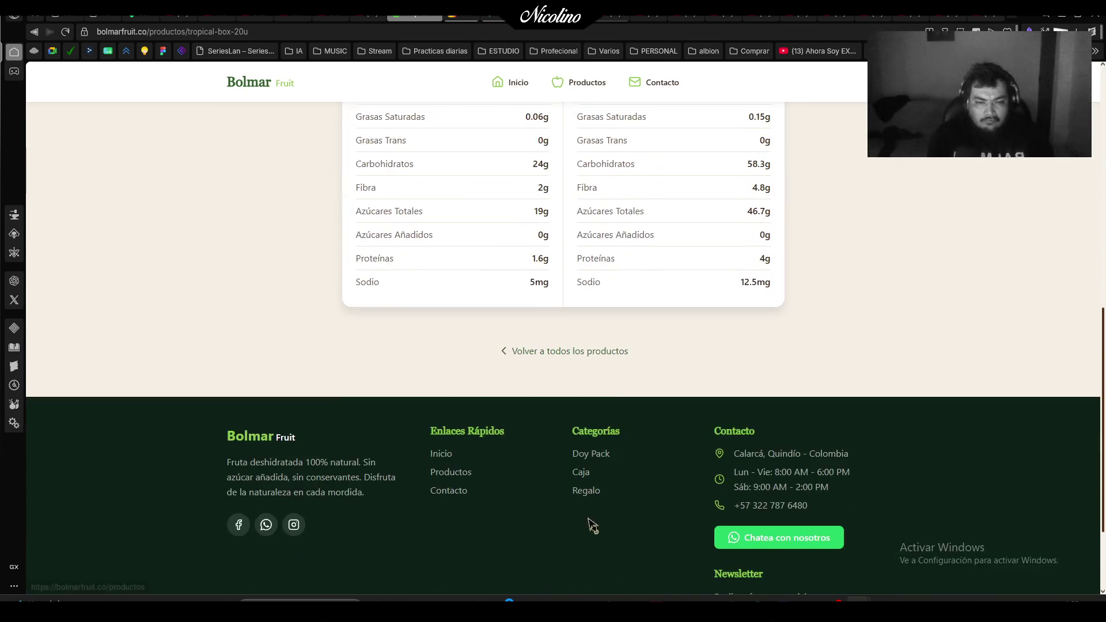
Filter the catalog to Caja, open Tropical Box 50 Und., and snip its product section.
{"action": "left_click", "coordinate": [607, 348]}
{"action": "left_click", "coordinate": [317, 318]}
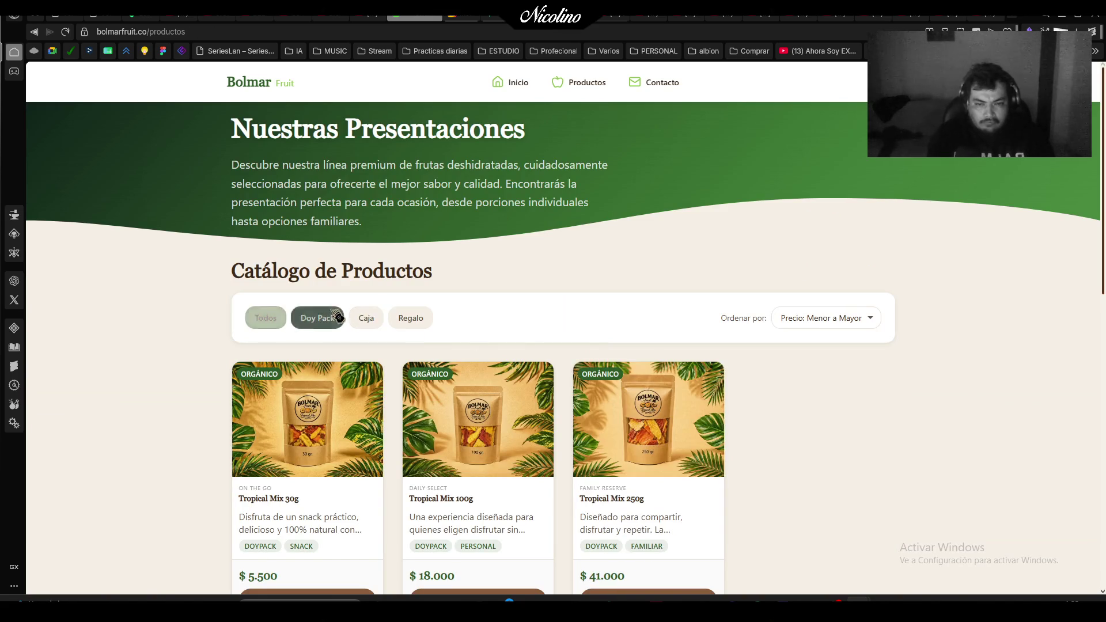
{"action": "left_click", "coordinate": [366, 318]}
{"action": "scroll", "coordinate": [489, 461], "scroll_direction": "down", "scroll_amount": 4}
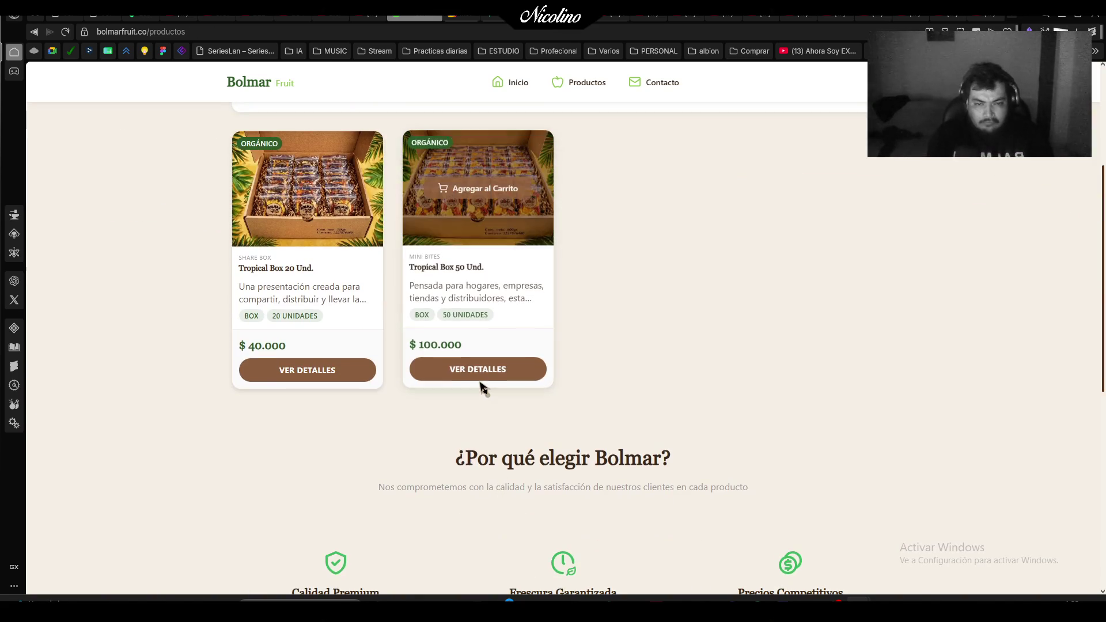
{"action": "left_click", "coordinate": [493, 371]}
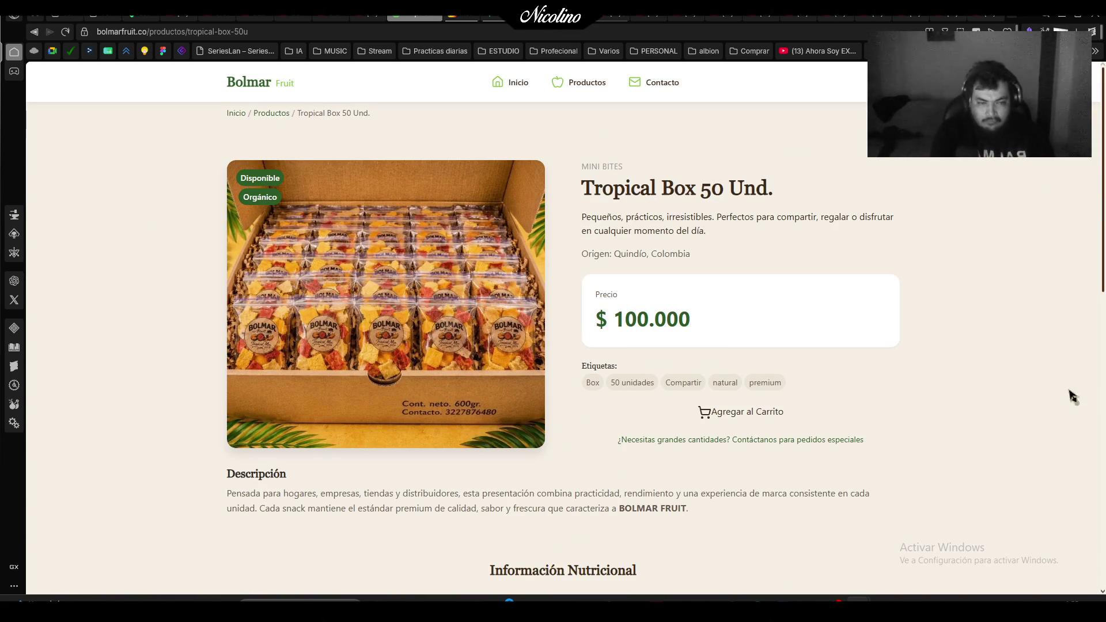
{"action": "key", "text": "super+shift+s"}
{"action": "mouse_move", "coordinate": [209, 141]}
{"action": "left_mouse_down"}
{"action": "mouse_move", "coordinate": [885, 540]}
{"action": "mouse_move", "coordinate": [900, 527]}
{"action": "left_mouse_up"}
Paste the Tropical Box 50 Und. capture below the first one, scaled to about 87%.
{"action": "key", "text": "alt+Tab"}
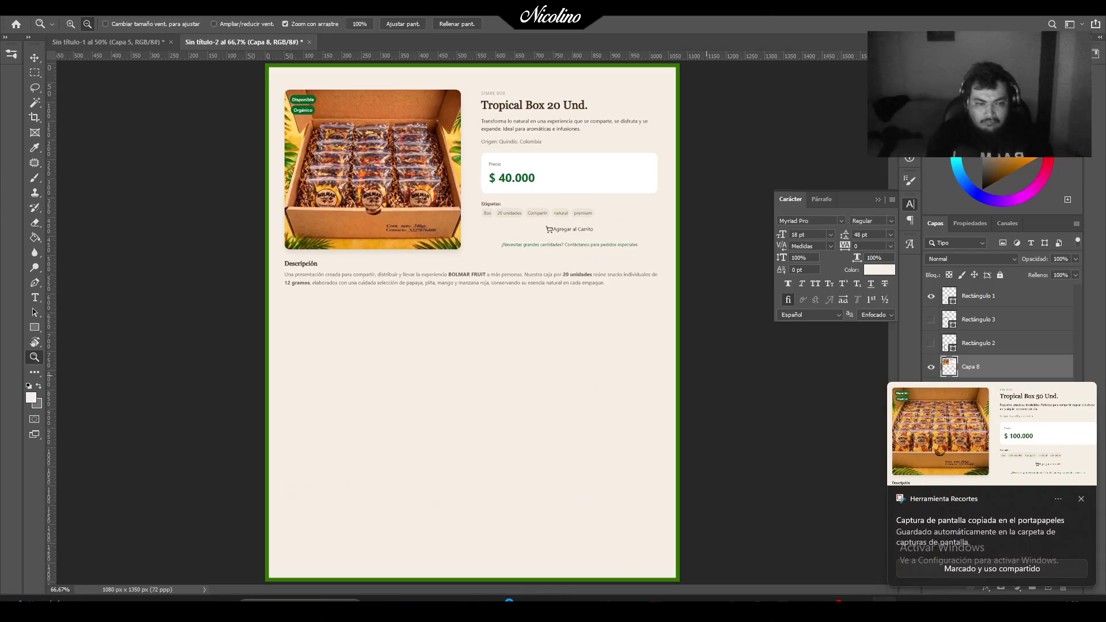
{"action": "key", "text": "ctrl+v"}
{"action": "key", "text": "ctrl+t"}
{"action": "left_click_drag", "start_coordinate": [593, 389], "coordinate": [593, 491]}
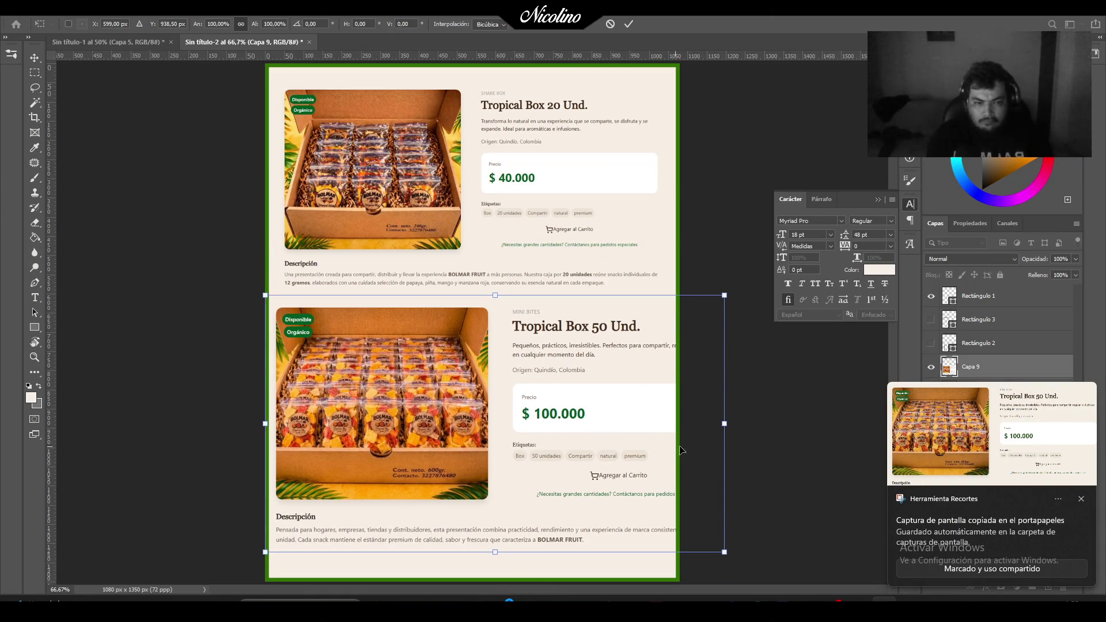
{"action": "left_click_drag", "start_coordinate": [726, 423], "coordinate": [641, 426]}
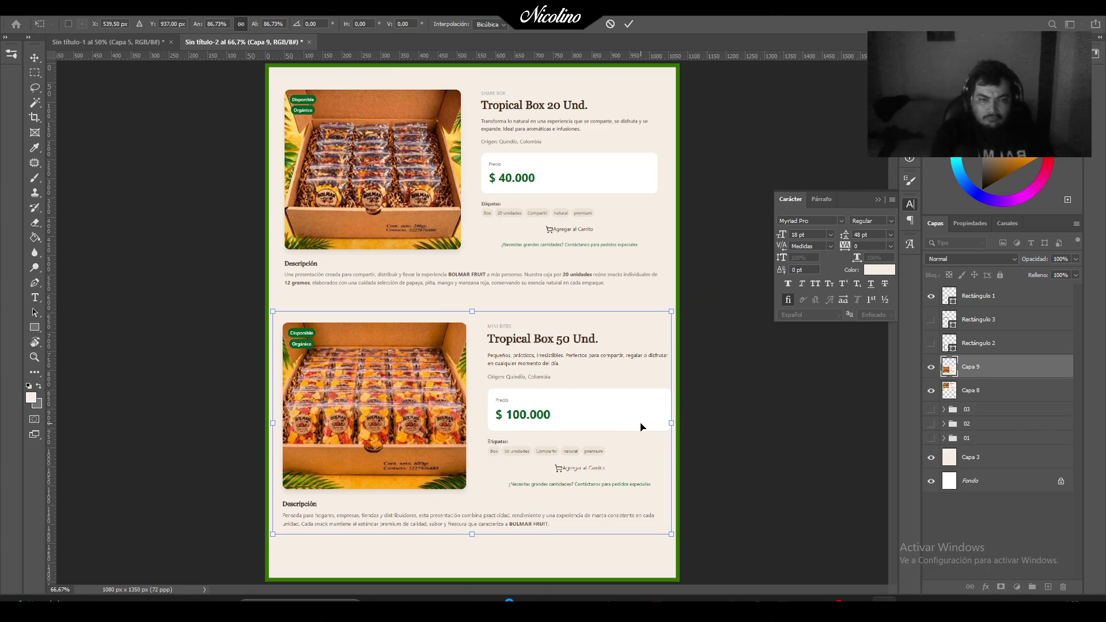
{"action": "key", "text": "Return"}
{"action": "key", "text": "z"}
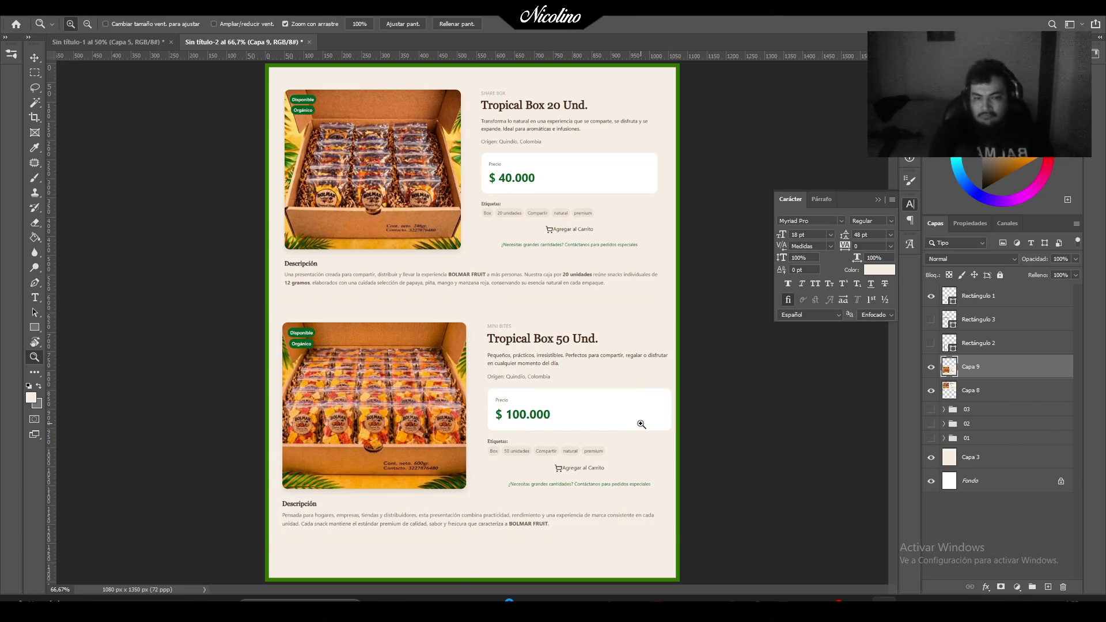
Nudge the 50 Und. block lower and shrink it slightly.
{"action": "key", "text": "ctrl+t"}
{"action": "key", "text": "Down"}
{"action": "key", "text": "Down"}
{"action": "key", "text": "Down"}
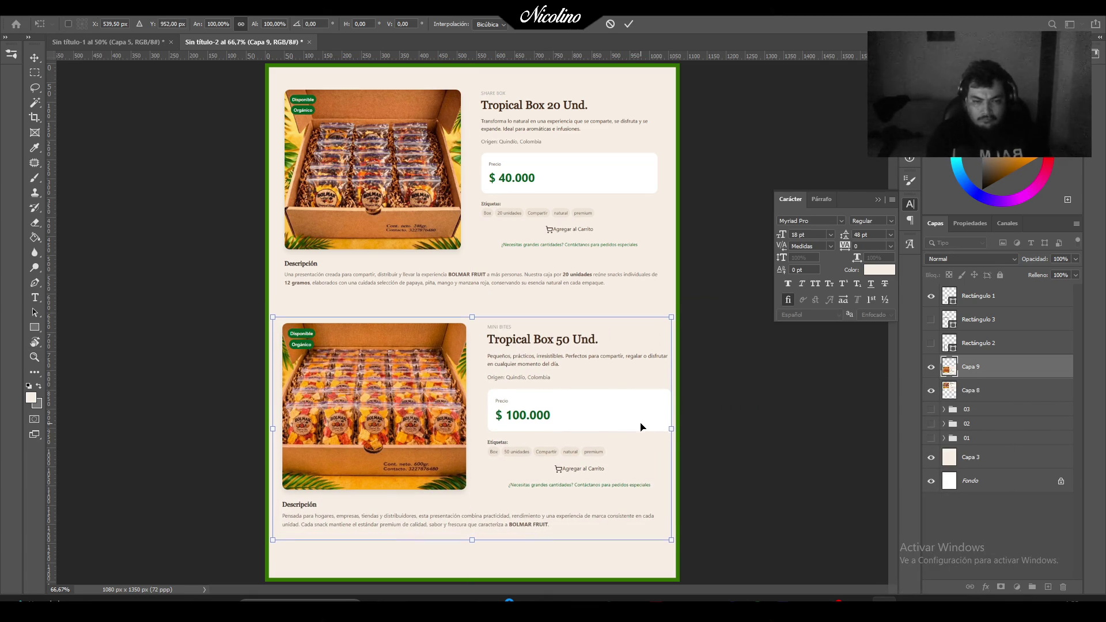
{"action": "key", "text": "Down"}
{"action": "key", "text": "Down"}
{"action": "key", "text": "Down"}
{"action": "key", "text": "Return"}
{"action": "key", "text": "z"}
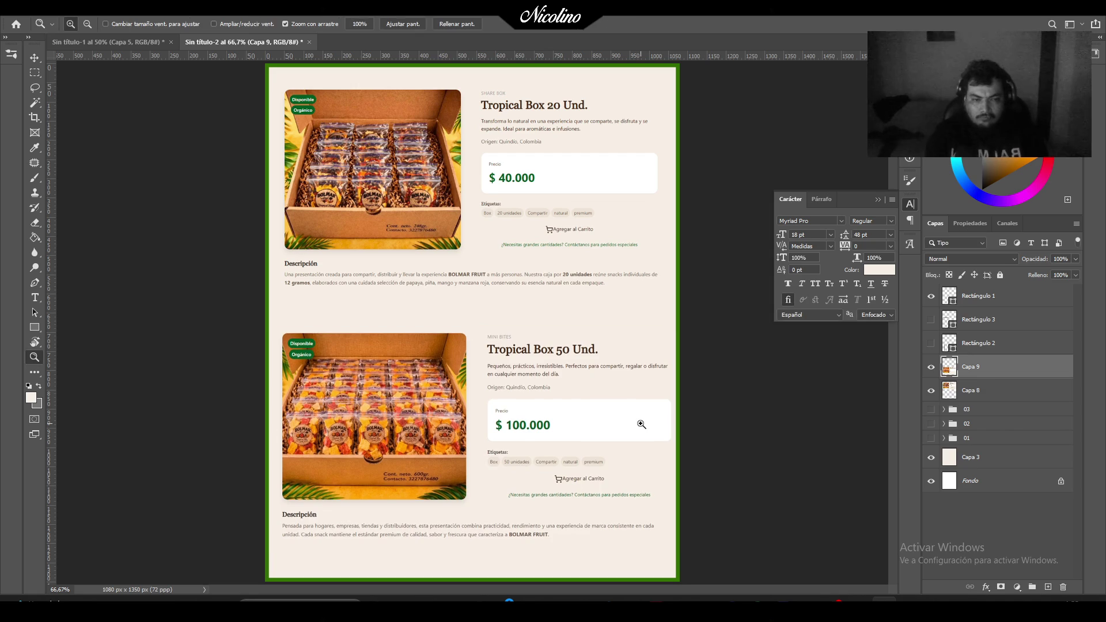
{"action": "key", "text": "ctrl+r"}
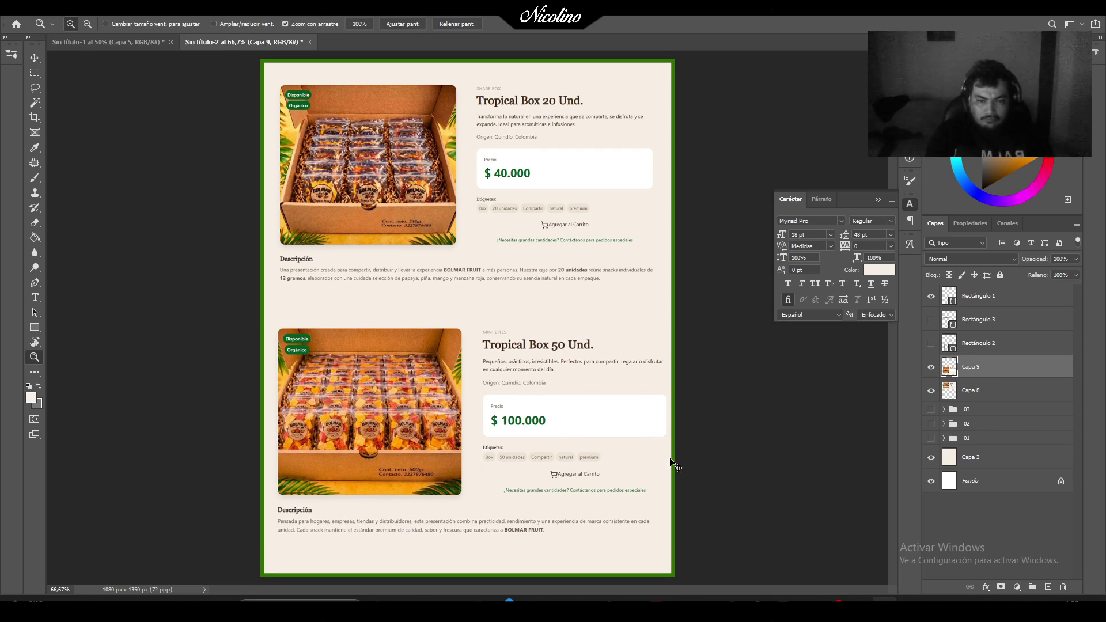
{"action": "key", "text": "ctrl+r"}
{"action": "key", "text": "ctrl+t"}
{"action": "left_click_drag", "start_coordinate": [671, 431], "coordinate": [667, 431]}
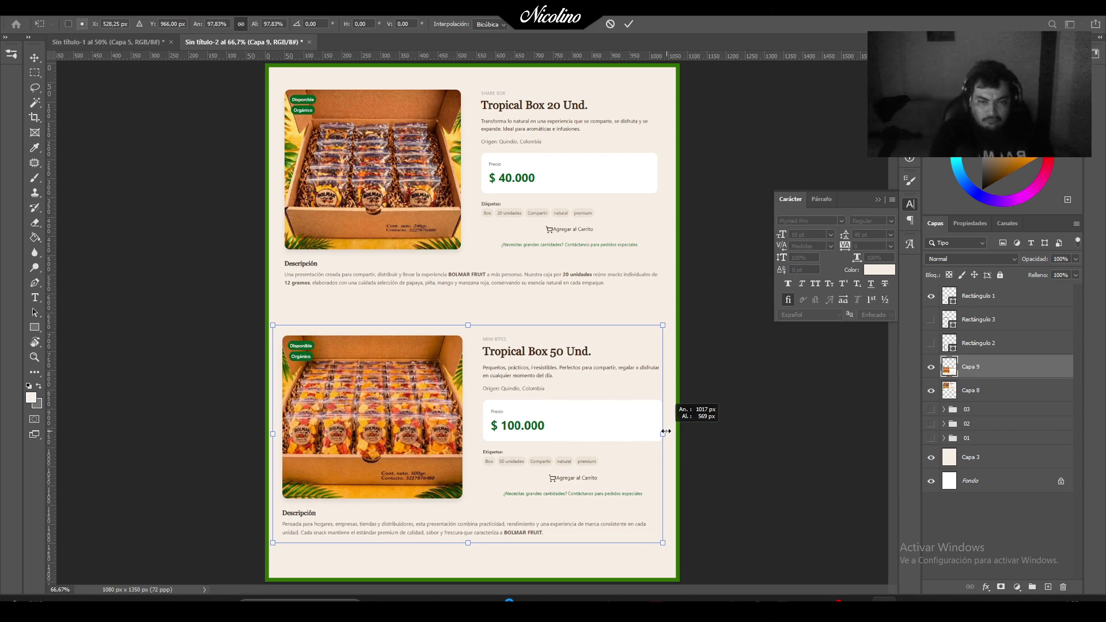
{"action": "key", "text": "Return"}
{"action": "key", "text": "z"}
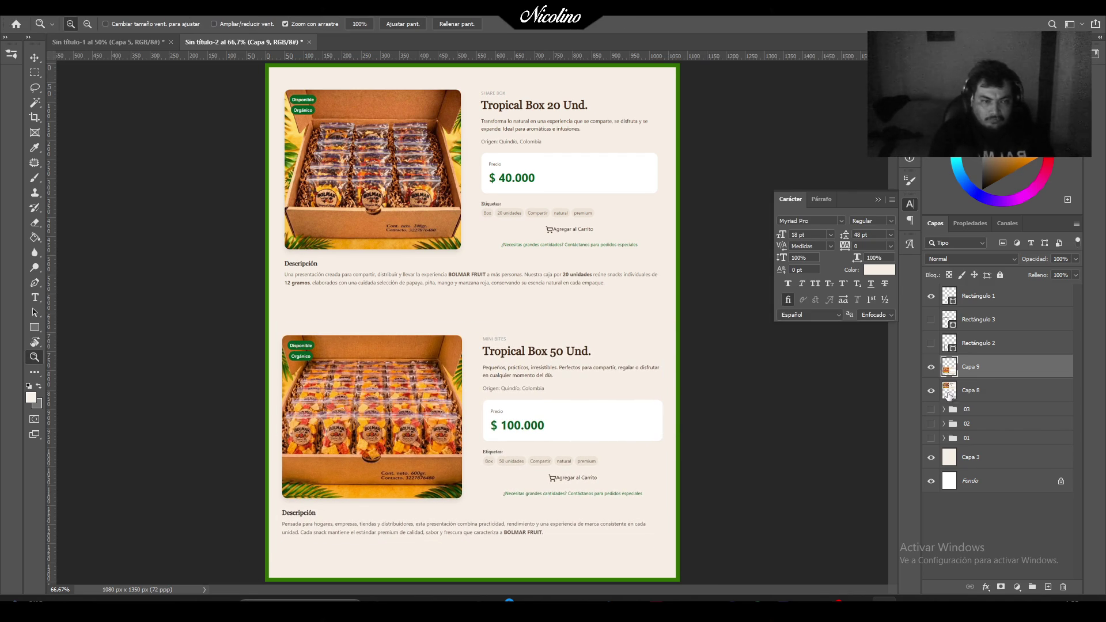
Nudge the 20 Und. block down, then group Capa 8 and Capa 9.
{"action": "left_click", "coordinate": [978, 391]}
{"action": "key", "text": "ctrl+t"}
{"action": "key", "text": "Down"}
{"action": "key", "text": "Down"}
{"action": "key", "text": "Down"}
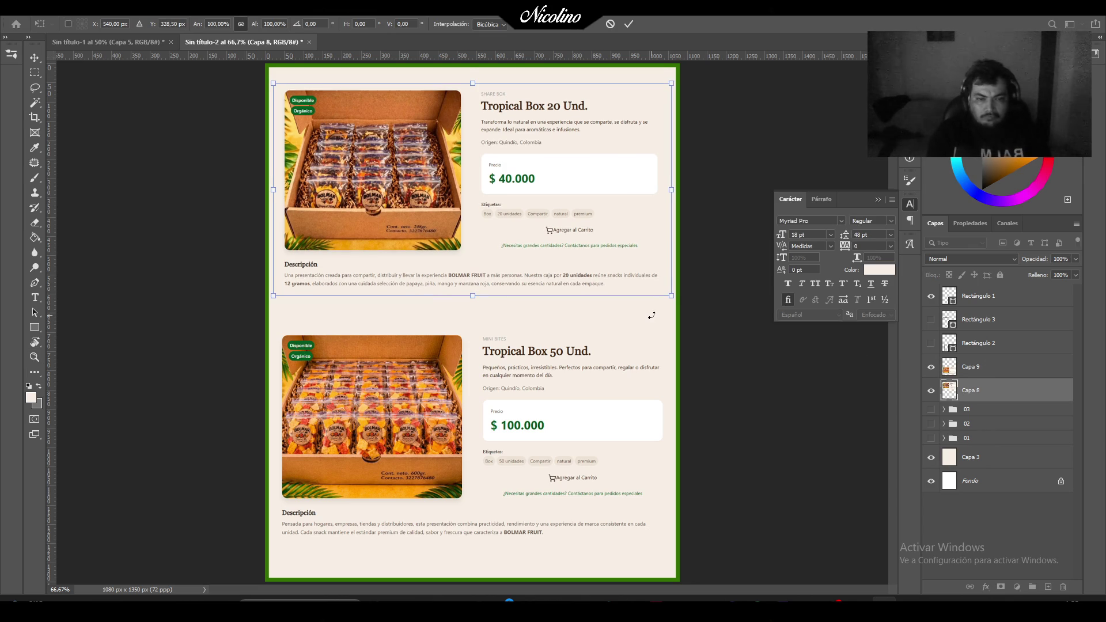
{"action": "key", "text": "Down"}
{"action": "key", "text": "Down"}
{"action": "key", "text": "Down"}
{"action": "key", "text": "Return"}
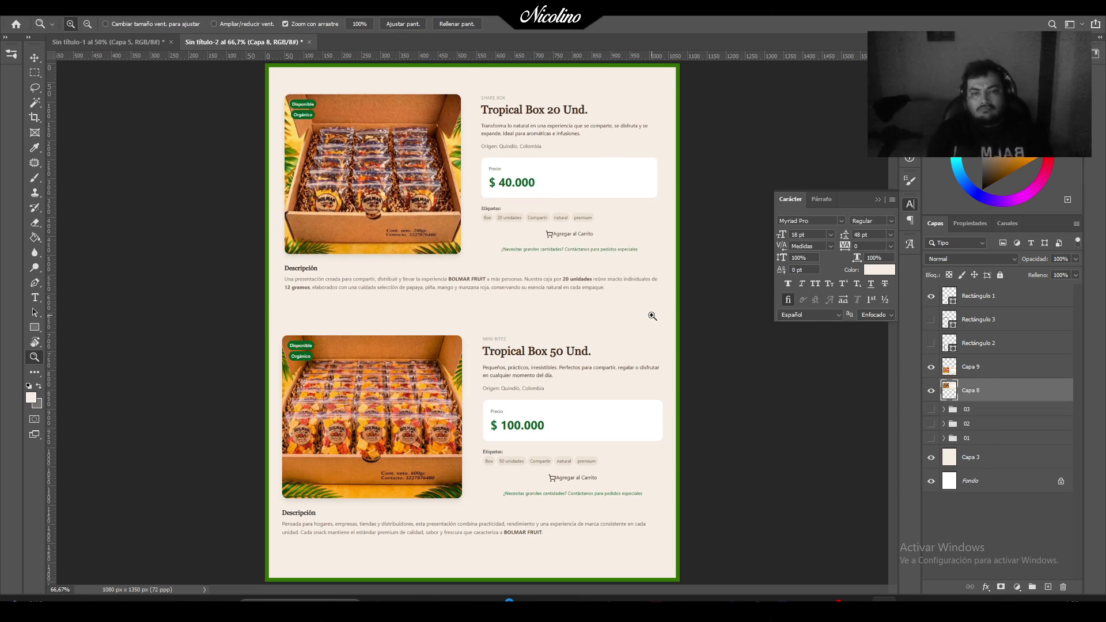
{"action": "left_click", "coordinate": [975, 368], "text": "shift"}
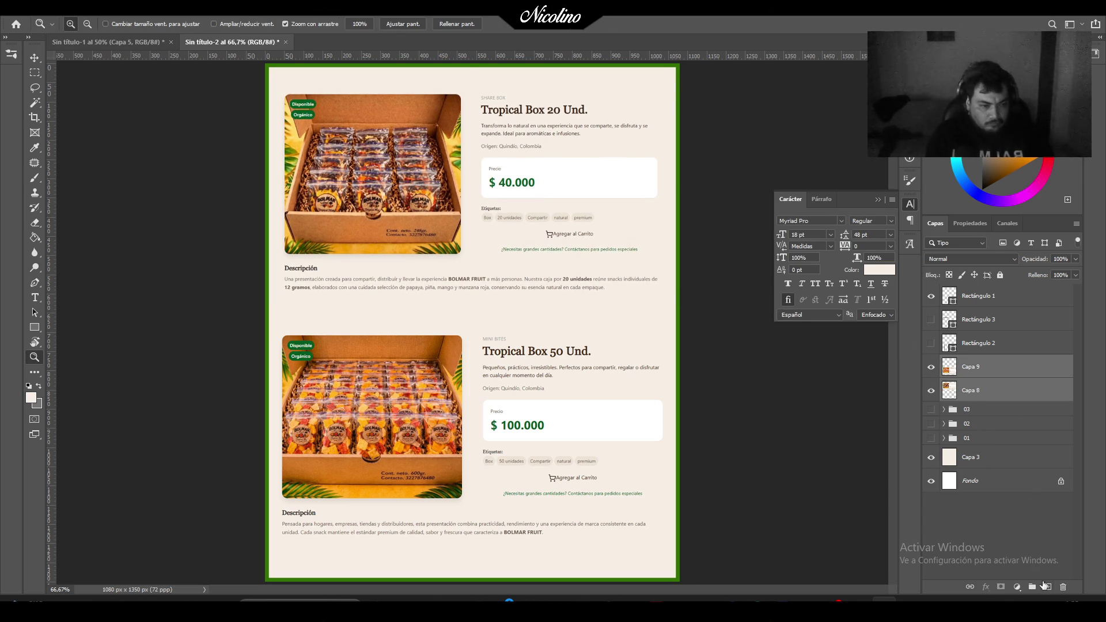
{"action": "left_click_drag", "start_coordinate": [1041, 583], "coordinate": [1033, 586]}
Name the group 04 and hide it, then open Tropical Essential Box from the gift filter.
{"action": "key", "text": "Return"}
{"action": "left_click", "coordinate": [932, 363]}
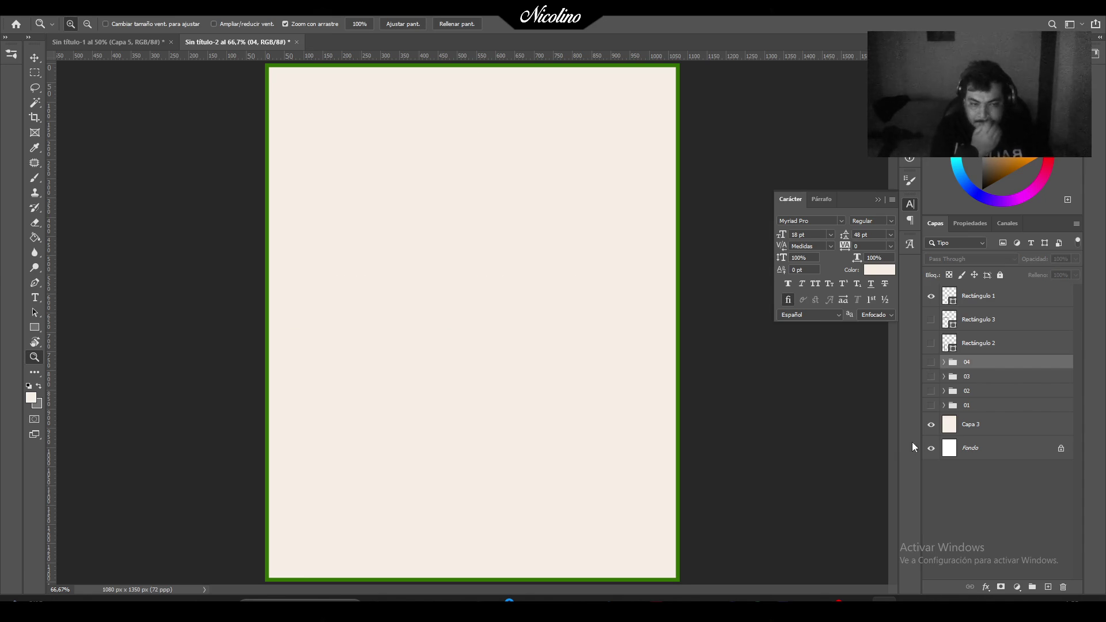
{"action": "left_click", "coordinate": [809, 563]}
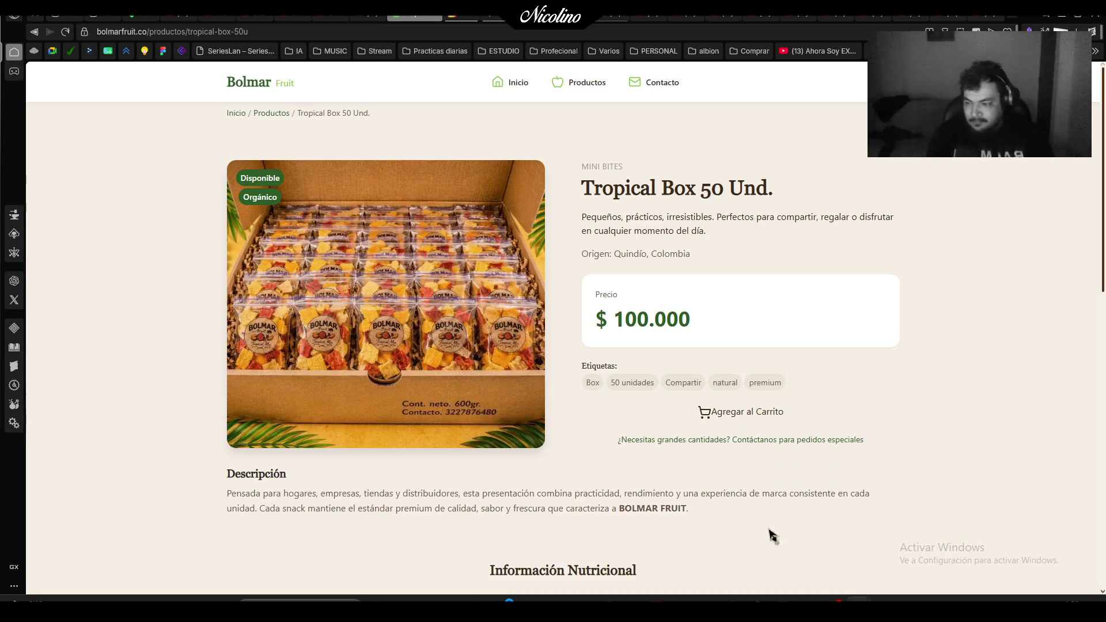
{"action": "left_click", "coordinate": [272, 114]}
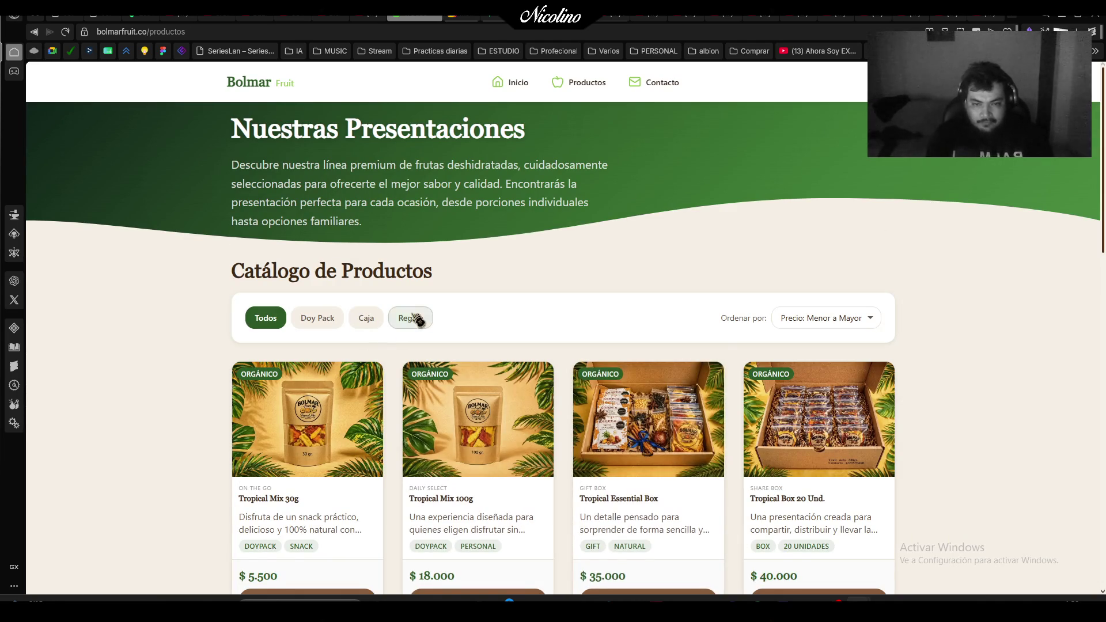
{"action": "left_click", "coordinate": [413, 319]}
{"action": "scroll", "coordinate": [415, 334], "scroll_direction": "down", "scroll_amount": 2}
{"action": "left_click", "coordinate": [308, 484]}
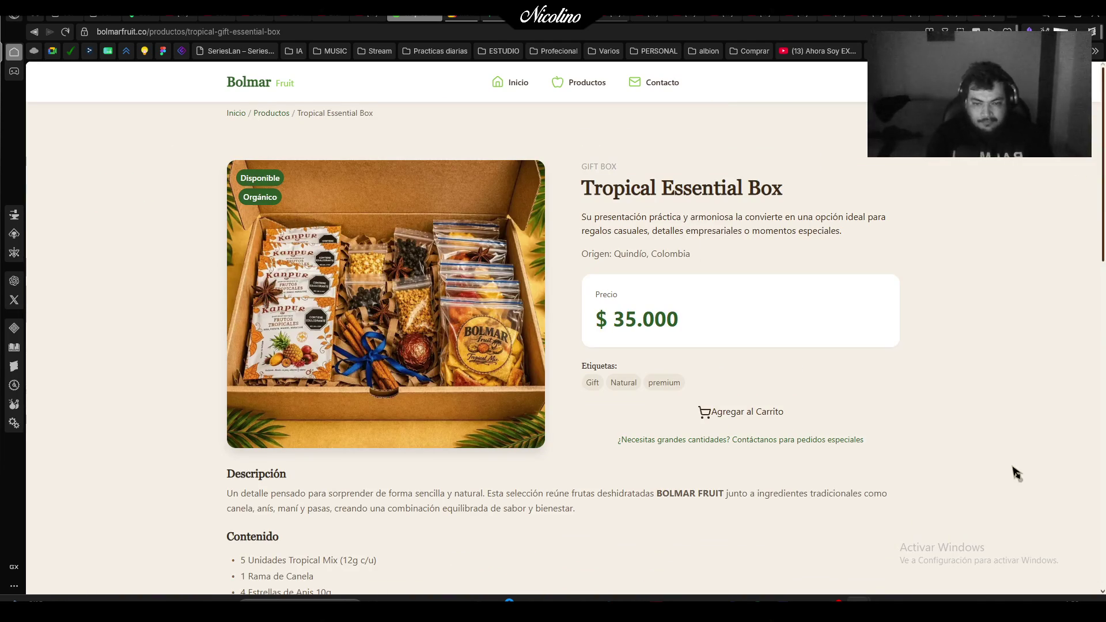
Zoom the page out to 80% and snip the full Tropical Essential Box product card.
{"action": "scroll", "coordinate": [1018, 472], "scroll_direction": "down", "scroll_amount": 1}
{"action": "scroll", "coordinate": [1017, 472], "scroll_direction": "down", "scroll_amount": 2}
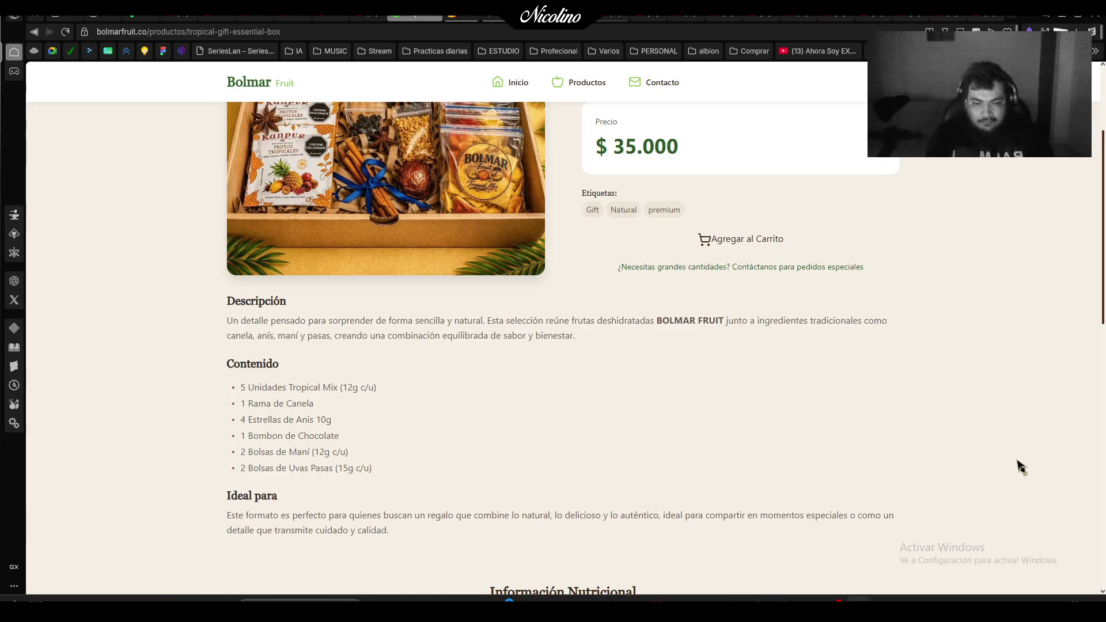
{"action": "scroll", "coordinate": [1018, 467], "scroll_direction": "down", "scroll_amount": 5}
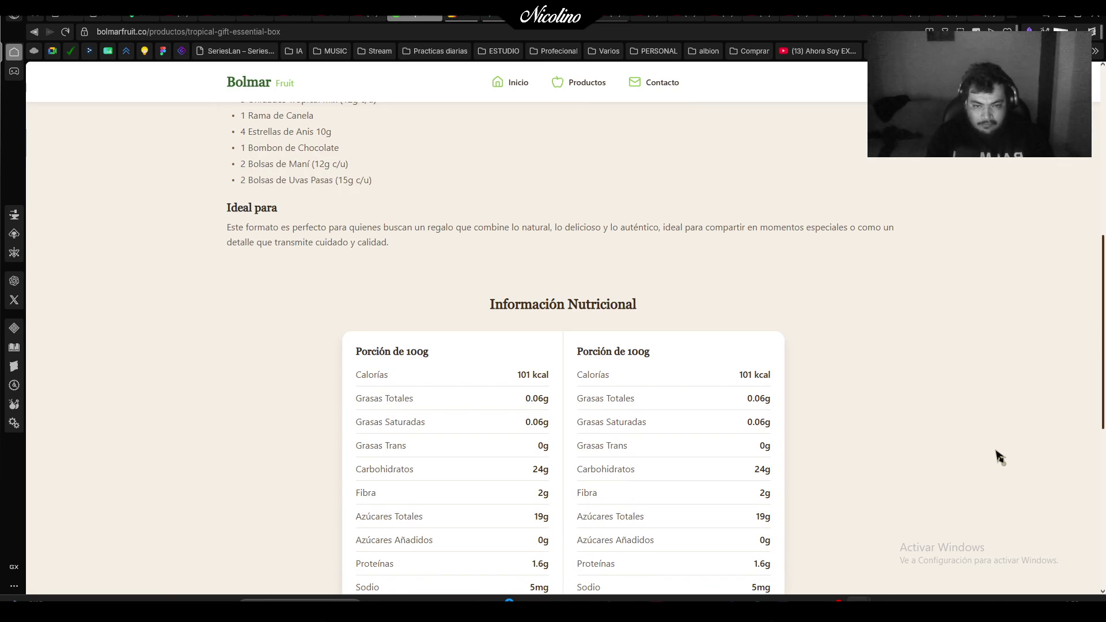
{"action": "key", "text": "ctrl+minus"}
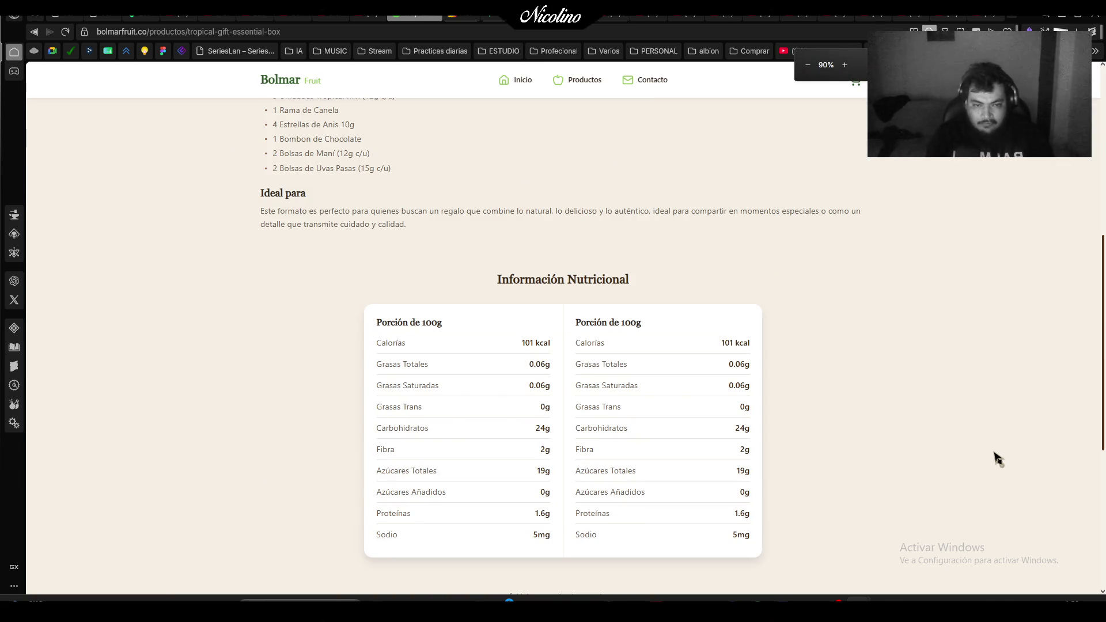
{"action": "scroll", "coordinate": [998, 459], "scroll_direction": "up", "scroll_amount": 6}
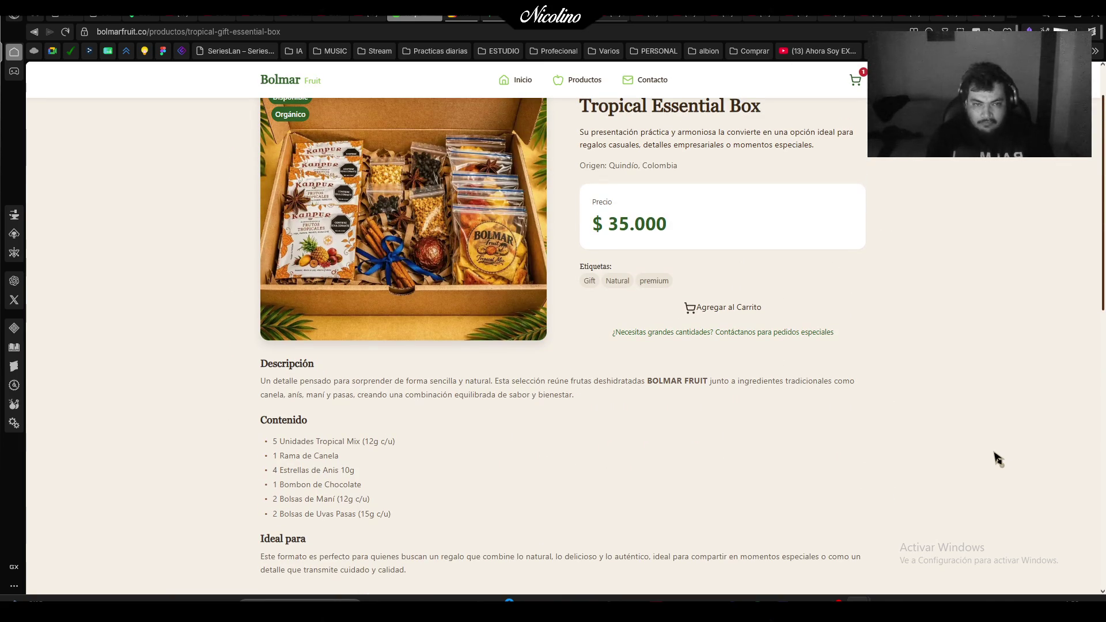
{"action": "key", "text": "ctrl+minus"}
{"action": "scroll", "coordinate": [999, 459], "scroll_direction": "up", "scroll_amount": 1}
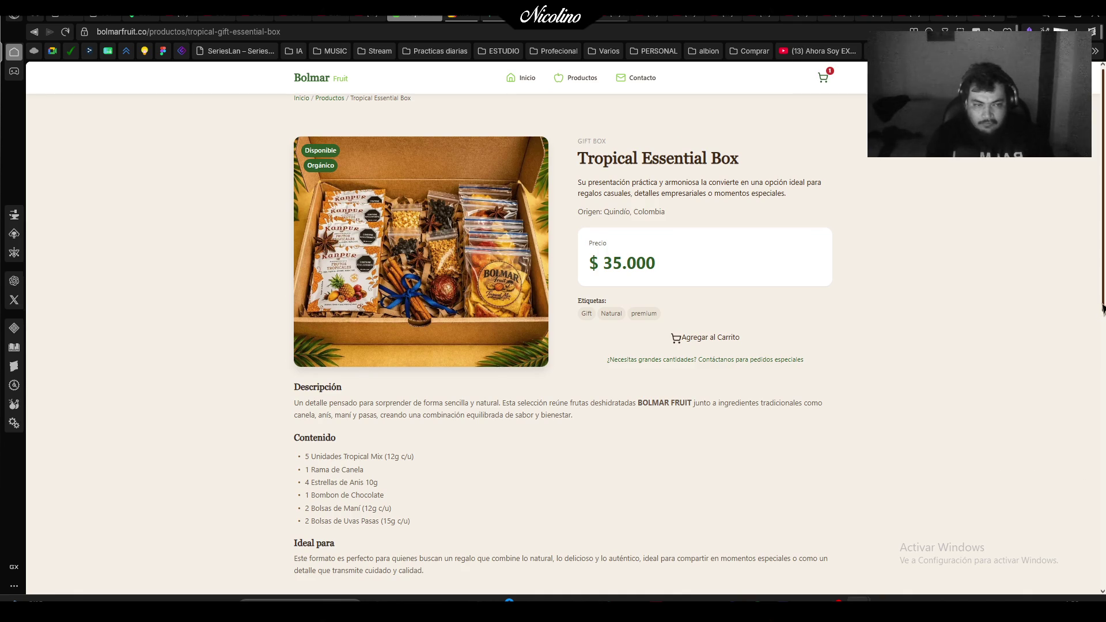
{"action": "left_click_drag", "start_coordinate": [1103, 309], "coordinate": [1103, 314]}
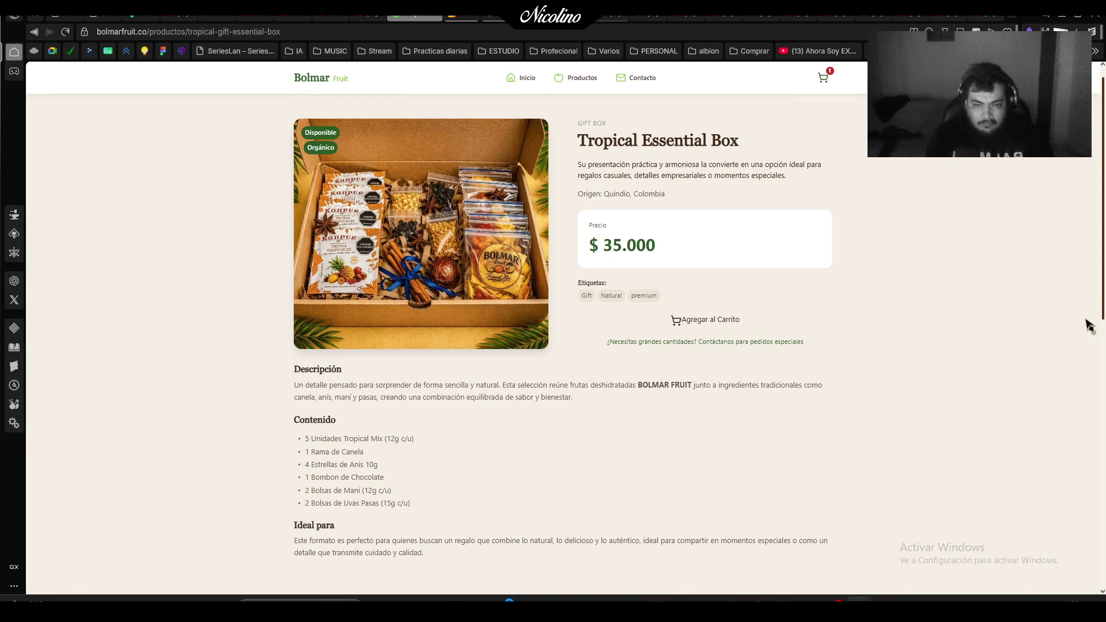
{"action": "key", "text": "super+shift+s"}
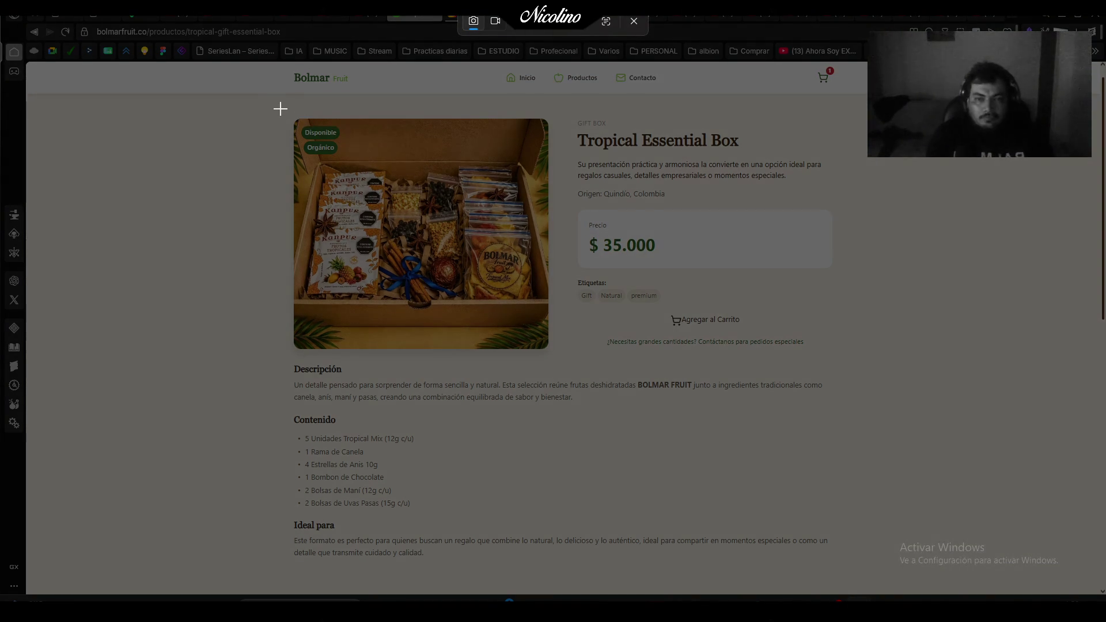
{"action": "left_click_drag", "start_coordinate": [276, 106], "coordinate": [846, 577]}
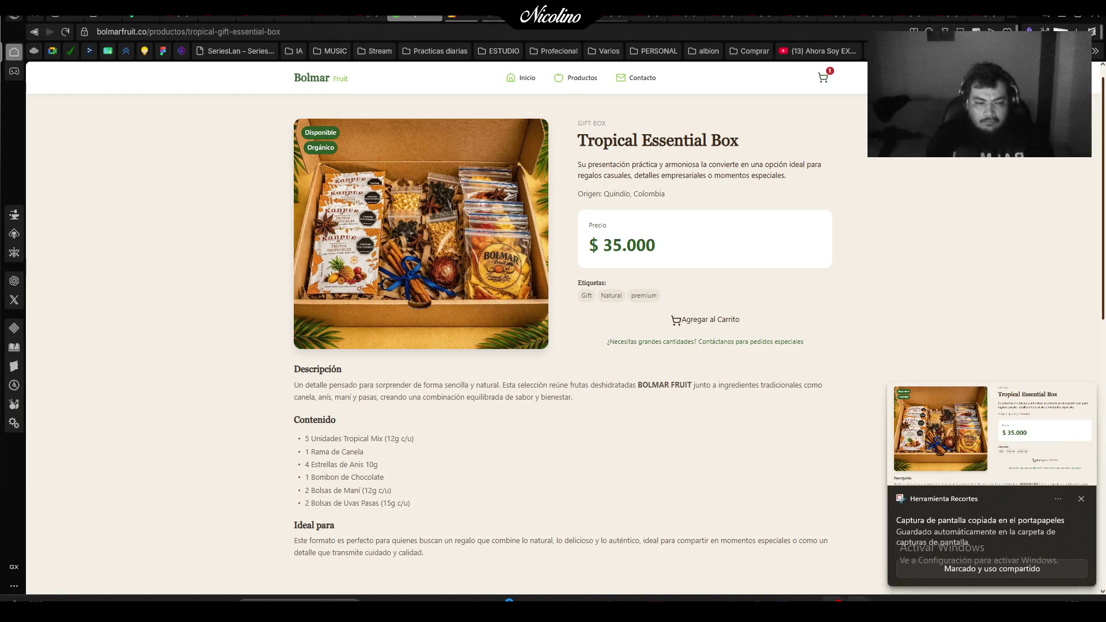
Paste the Tropical Essential Box capture as Capa 10 and centre it on the post.
{"action": "key", "text": "alt+Tab"}
{"action": "key", "text": "ctrl+v"}
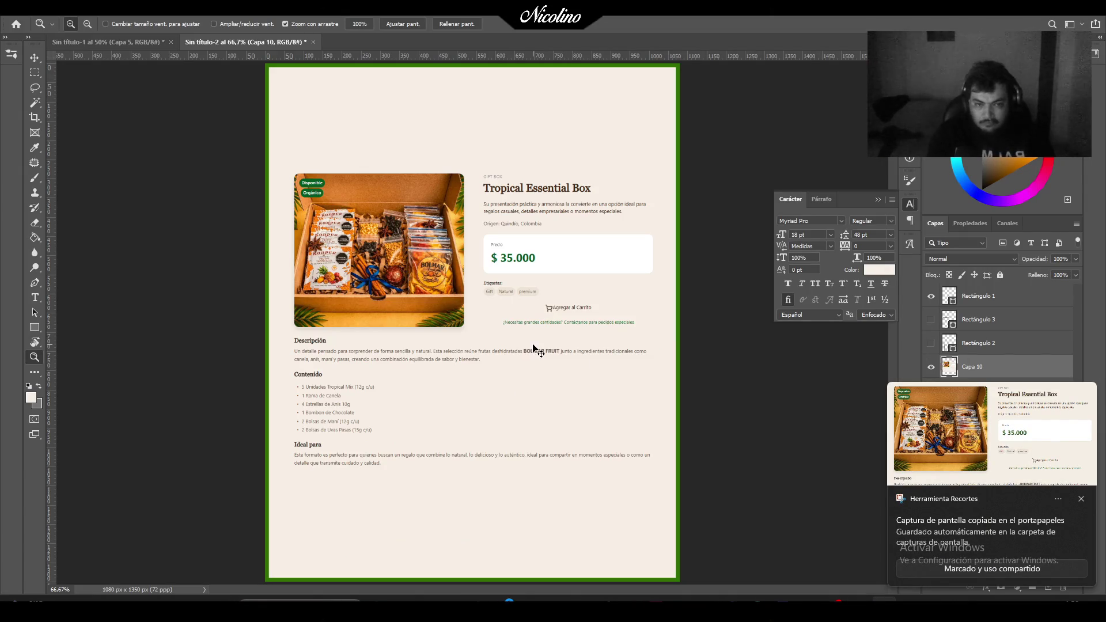
{"action": "key", "text": "ctrl+t"}
{"action": "left_click_drag", "start_coordinate": [565, 340], "coordinate": [562, 256]}
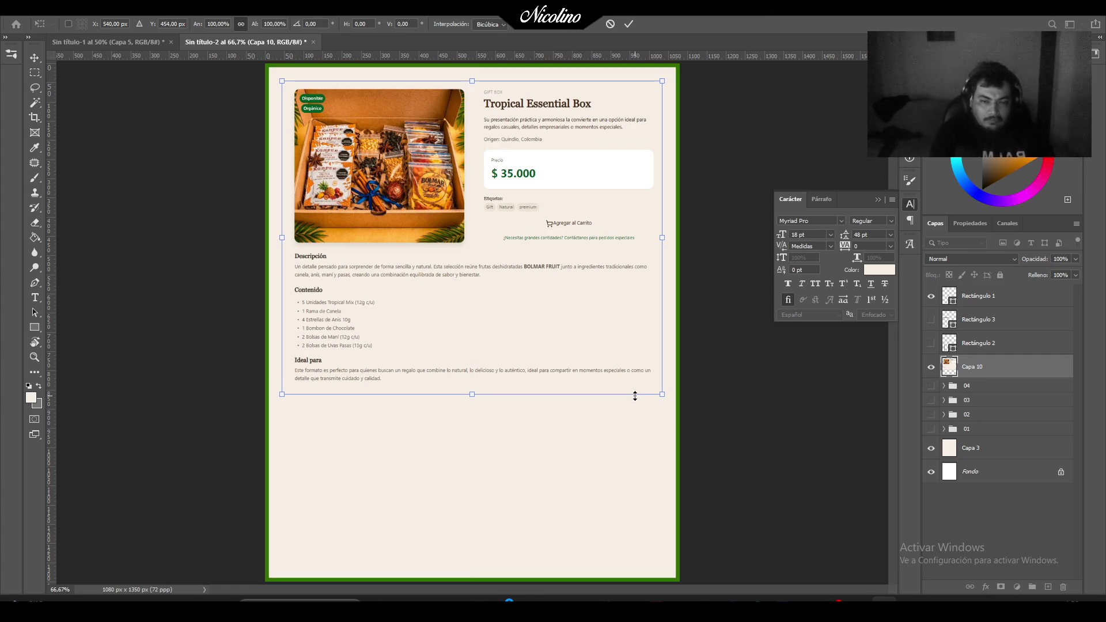
{"action": "left_click_drag", "start_coordinate": [570, 288], "coordinate": [571, 379]}
{"action": "key", "text": "Return"}
{"action": "key", "text": "z"}
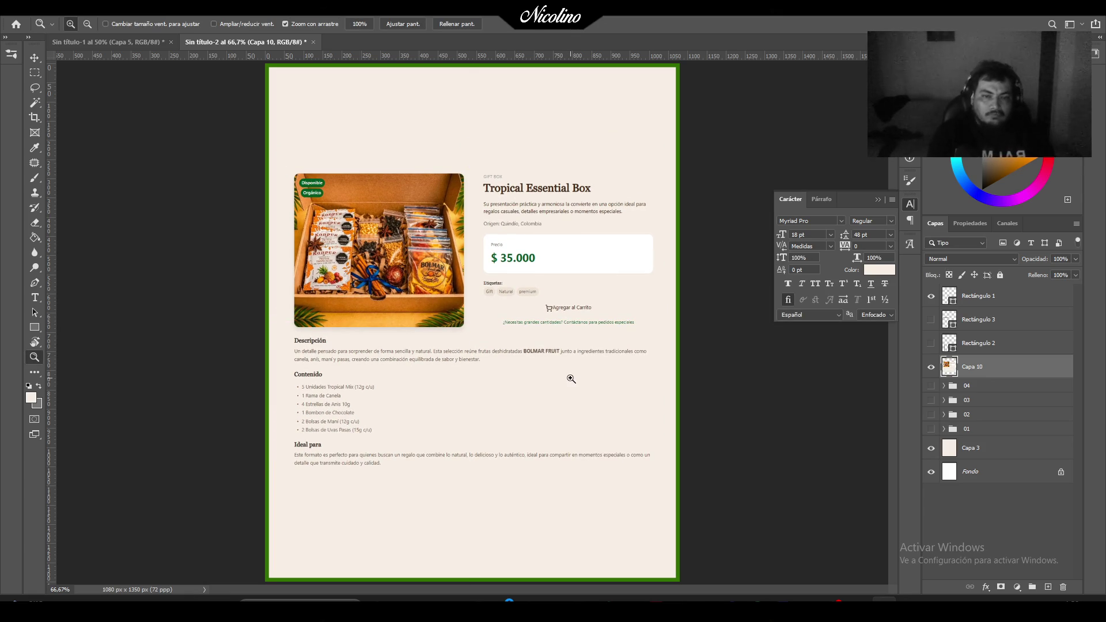
{"action": "key", "text": "alt+Tab"}
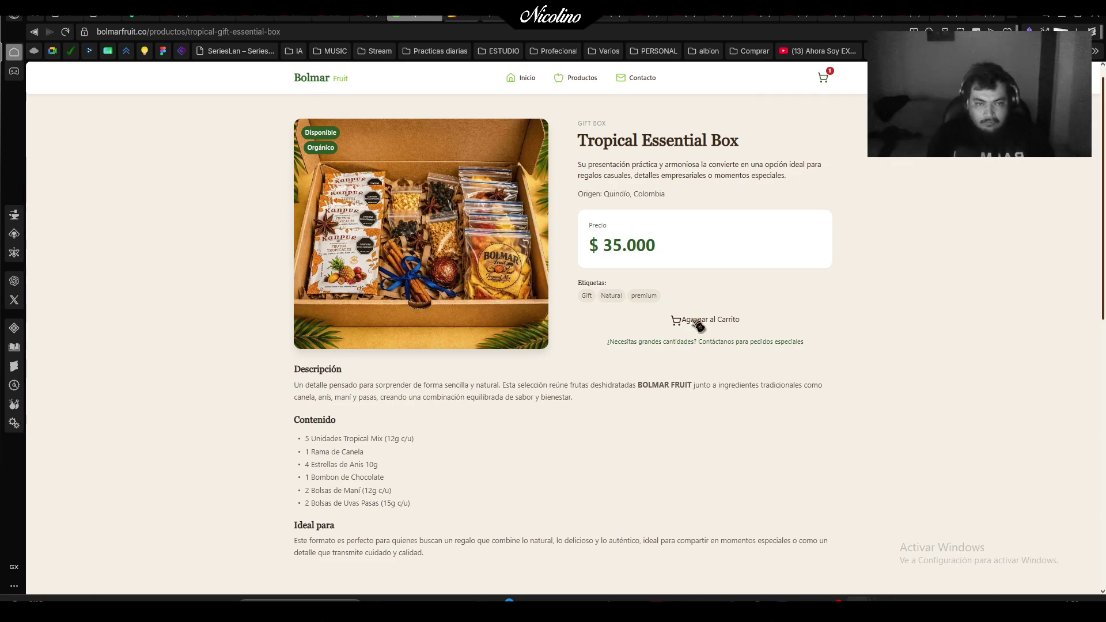
Go back to the catalog, filter to Regalo, and open the Tropical Ritual Box page.
{"action": "left_click", "coordinate": [34, 32]}
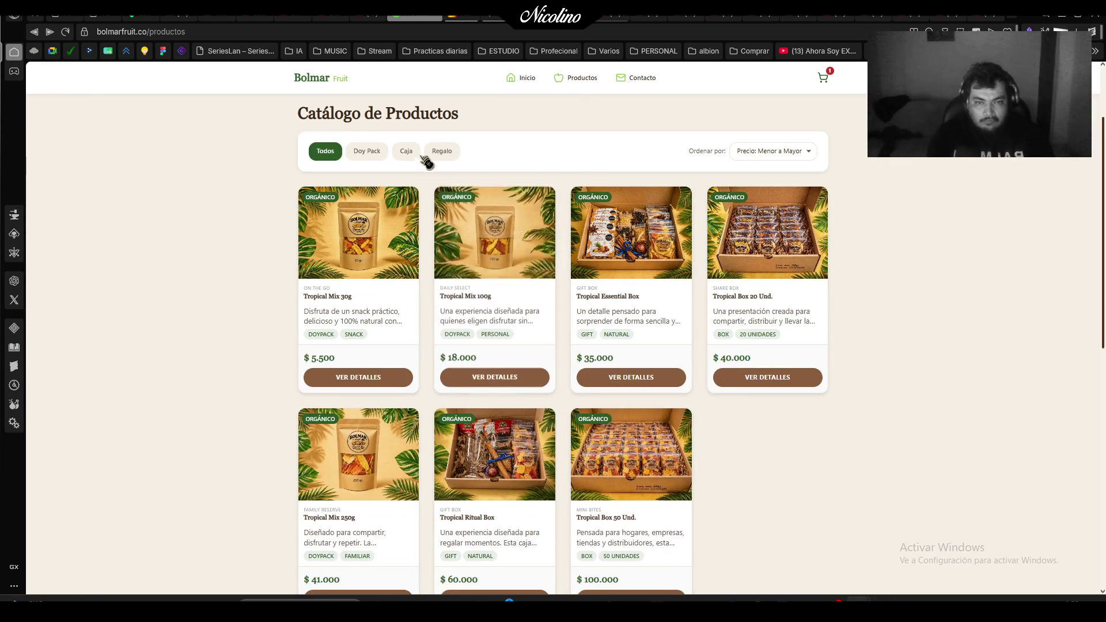
{"action": "left_click", "coordinate": [442, 151]}
{"action": "left_click", "coordinate": [518, 382]}
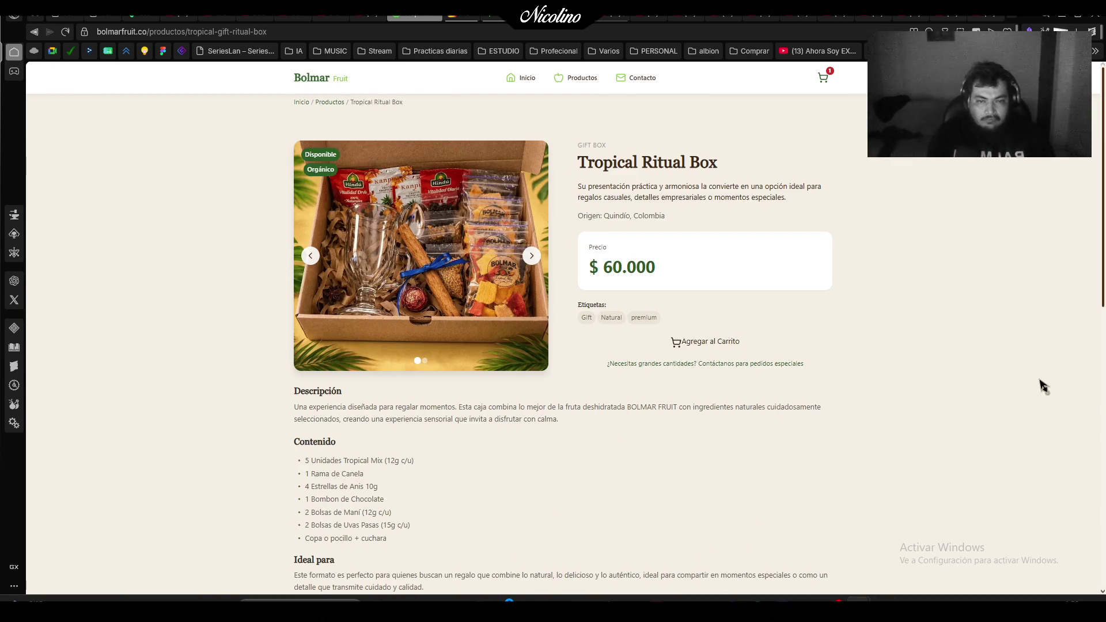
{"action": "scroll", "coordinate": [1032, 386], "scroll_direction": "down", "scroll_amount": 1}
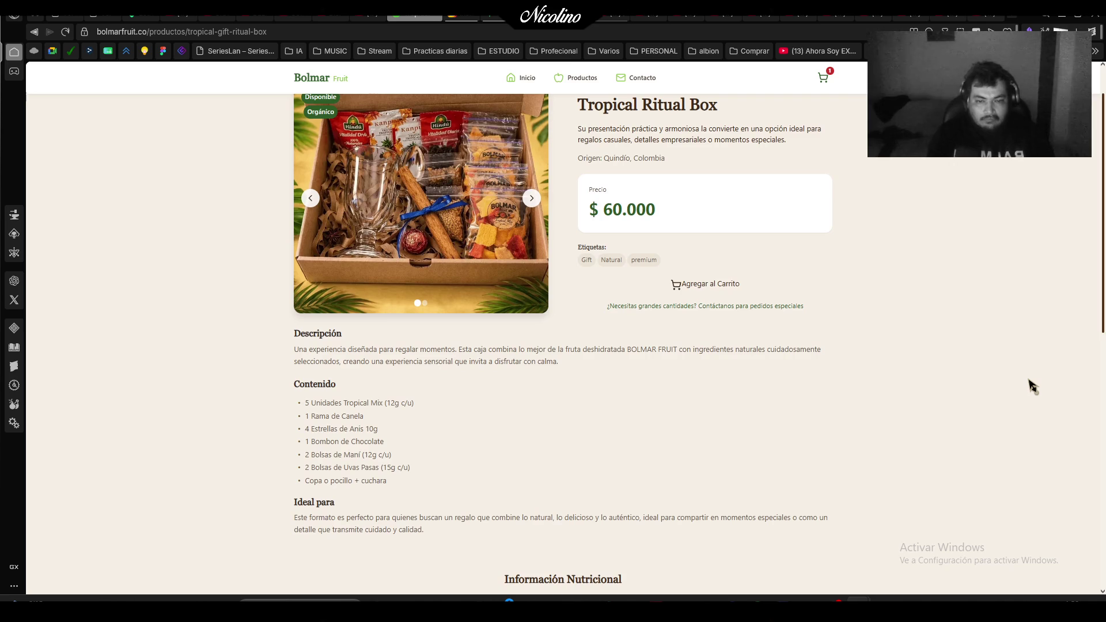
{"action": "scroll", "coordinate": [1032, 386], "scroll_direction": "up", "scroll_amount": 1}
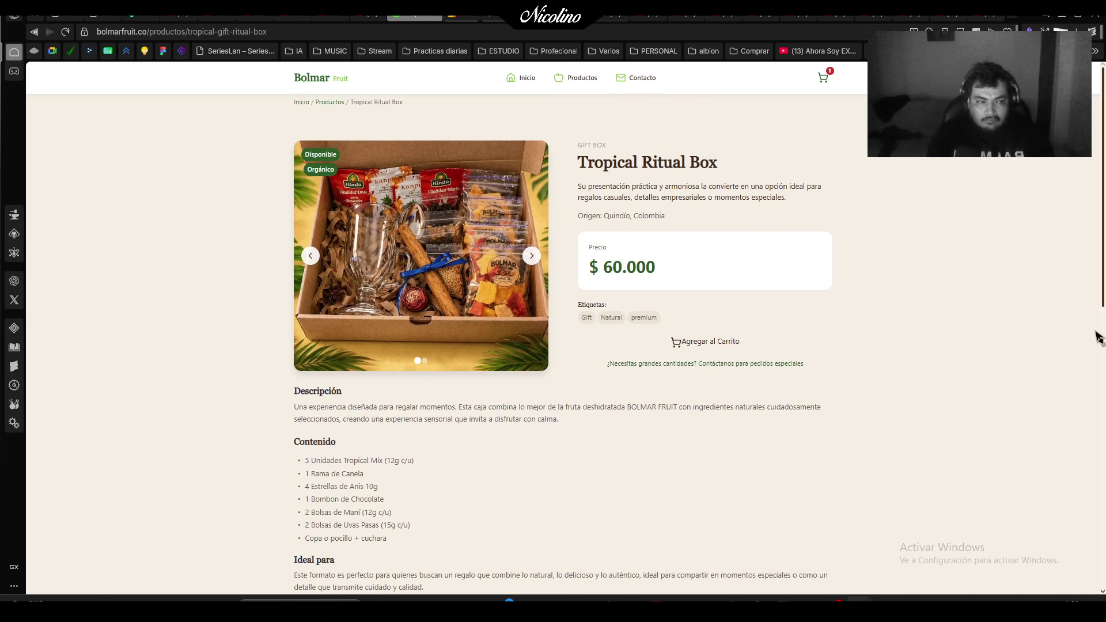
{"action": "left_click_drag", "start_coordinate": [1103, 300], "coordinate": [1103, 306]}
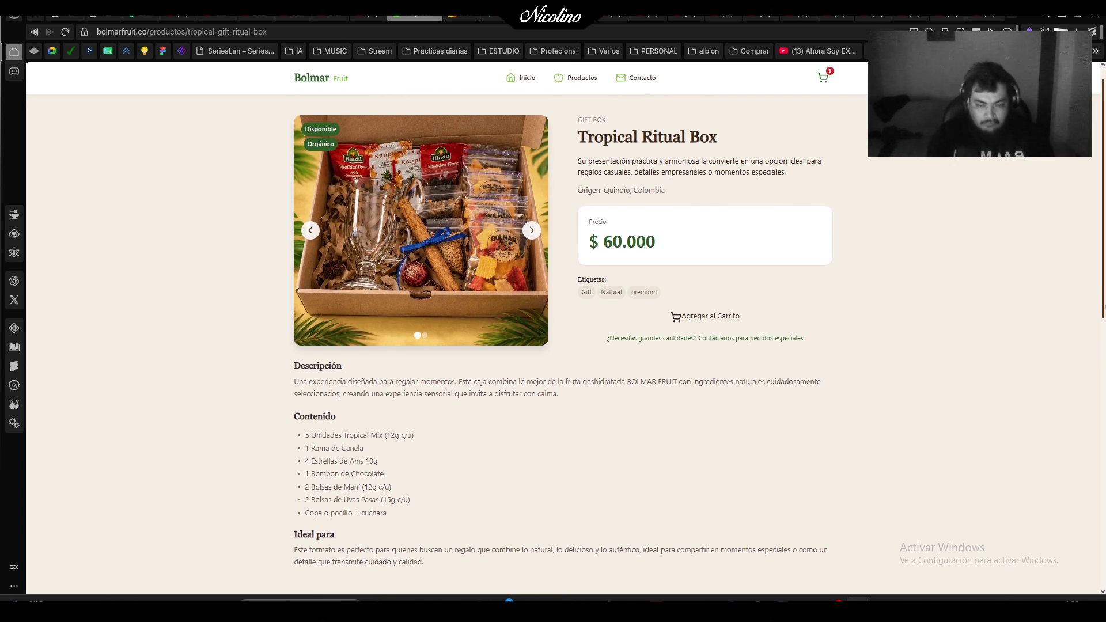
Snip the Tropical Ritual Box card and paste it into the post as Capa 11.
{"action": "key", "text": "super+shift+s"}
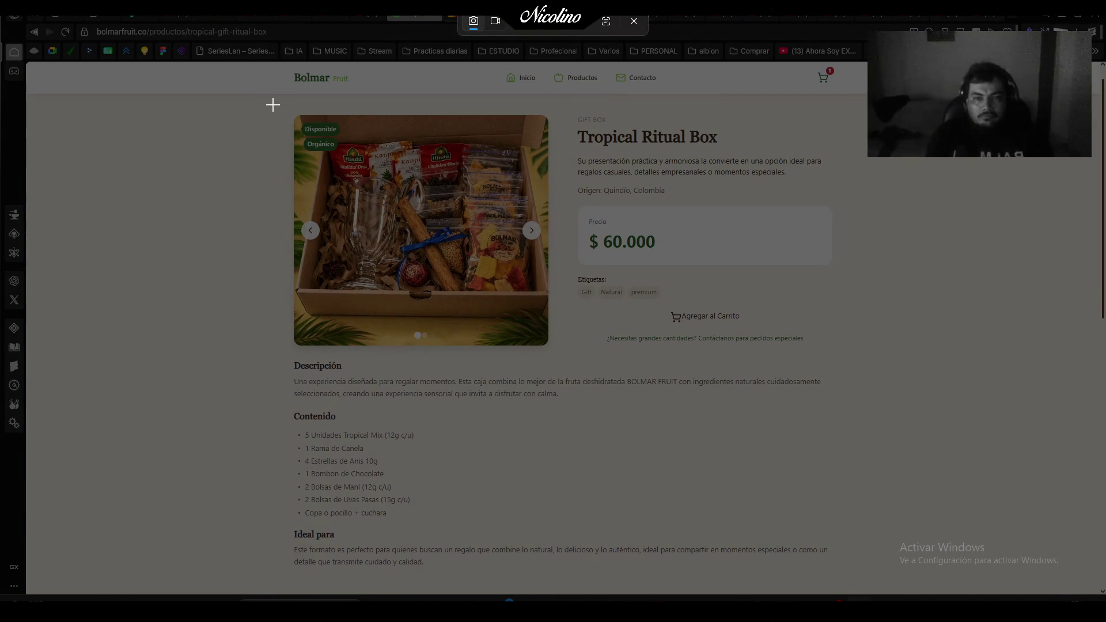
{"action": "mouse_move", "coordinate": [272, 103]}
{"action": "left_mouse_down"}
{"action": "mouse_move", "coordinate": [658, 534]}
{"action": "mouse_move", "coordinate": [857, 585]}
{"action": "left_mouse_up"}
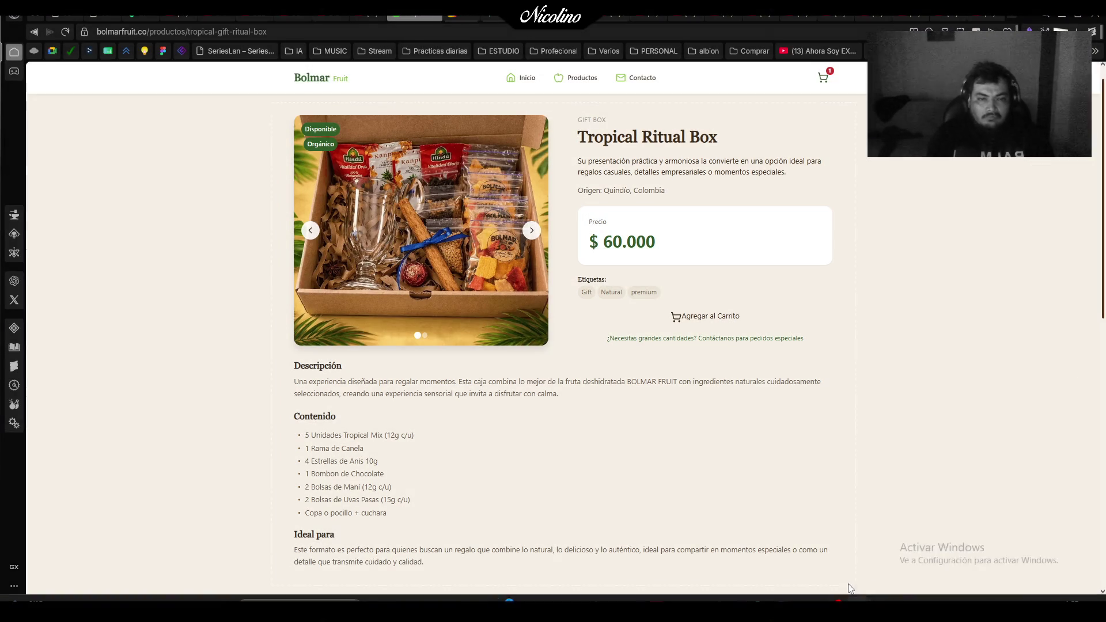
{"action": "key", "text": "alt+Tab"}
{"action": "key", "text": "ctrl+v"}
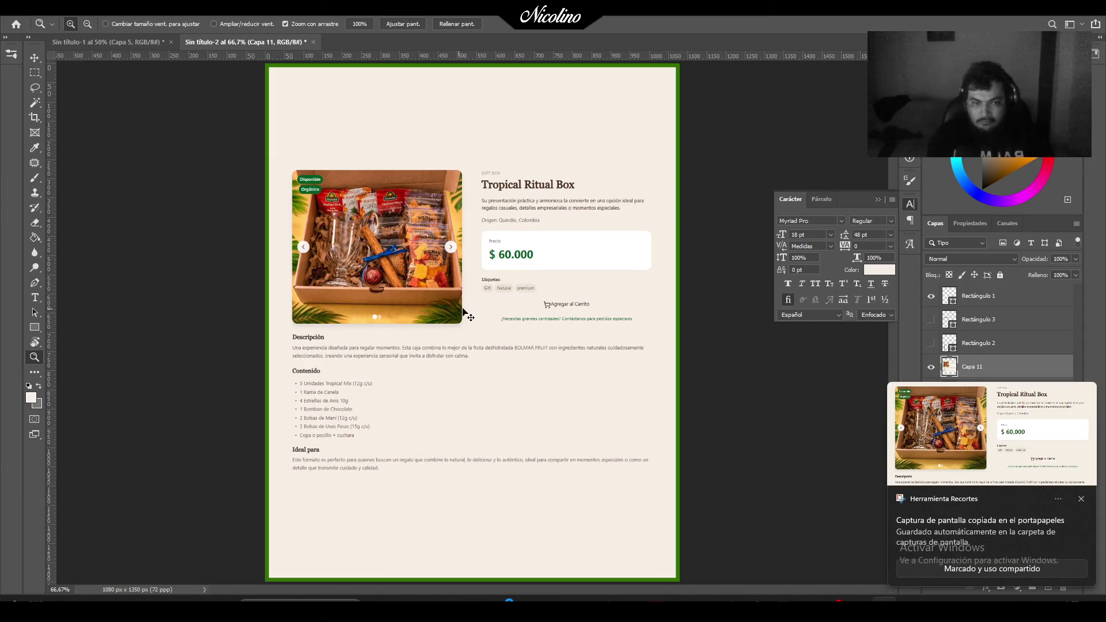
Dismiss the screenshot notification and toggle the Ritual Box layer on and off to compare designs.
{"action": "left_click", "coordinate": [1081, 501]}
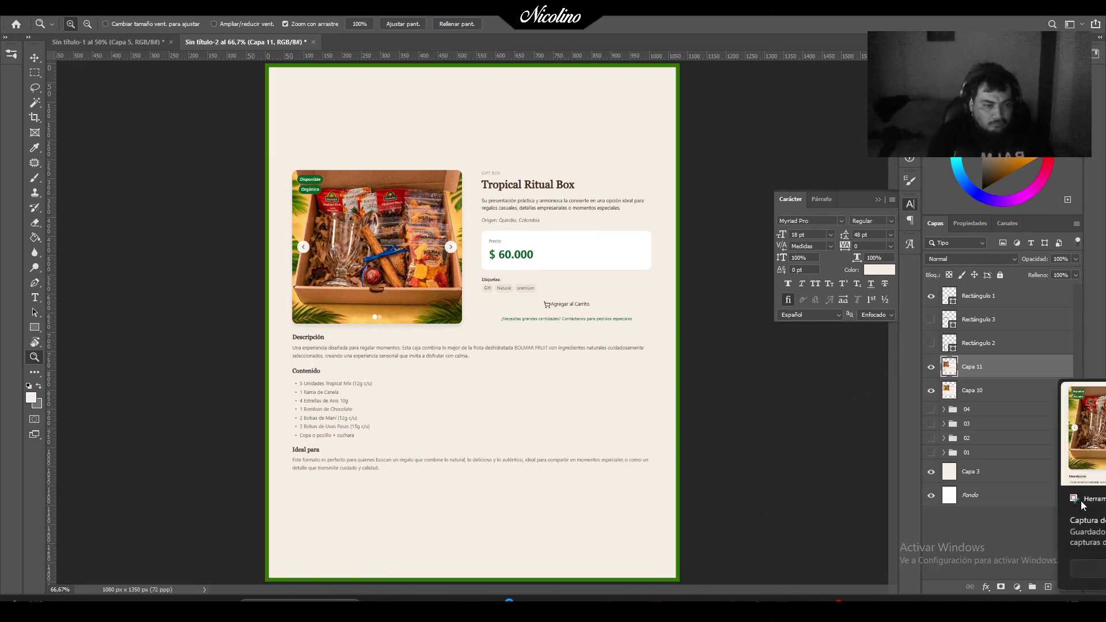
{"action": "left_click", "coordinate": [932, 369]}
{"action": "left_click", "coordinate": [931, 369]}
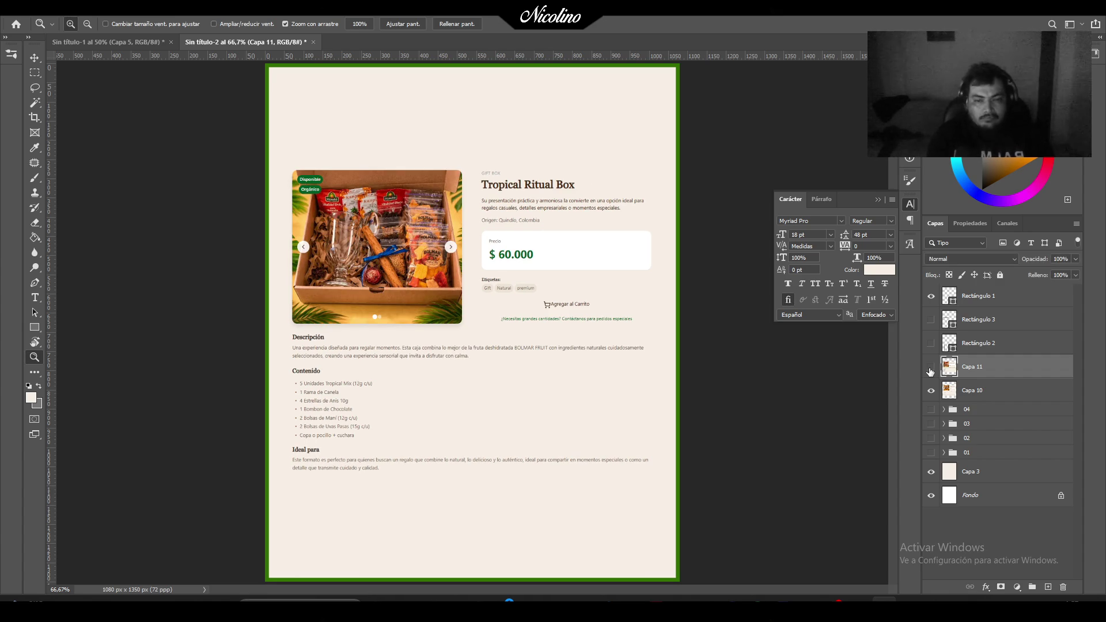
{"action": "left_click", "coordinate": [930, 369]}
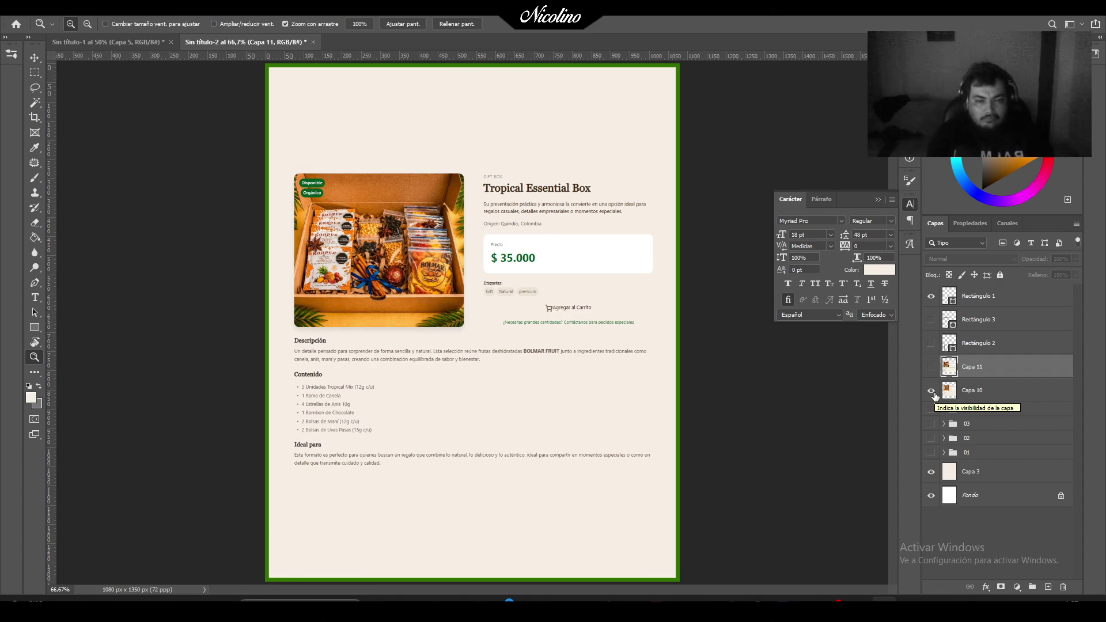
{"action": "left_click", "coordinate": [931, 367]}
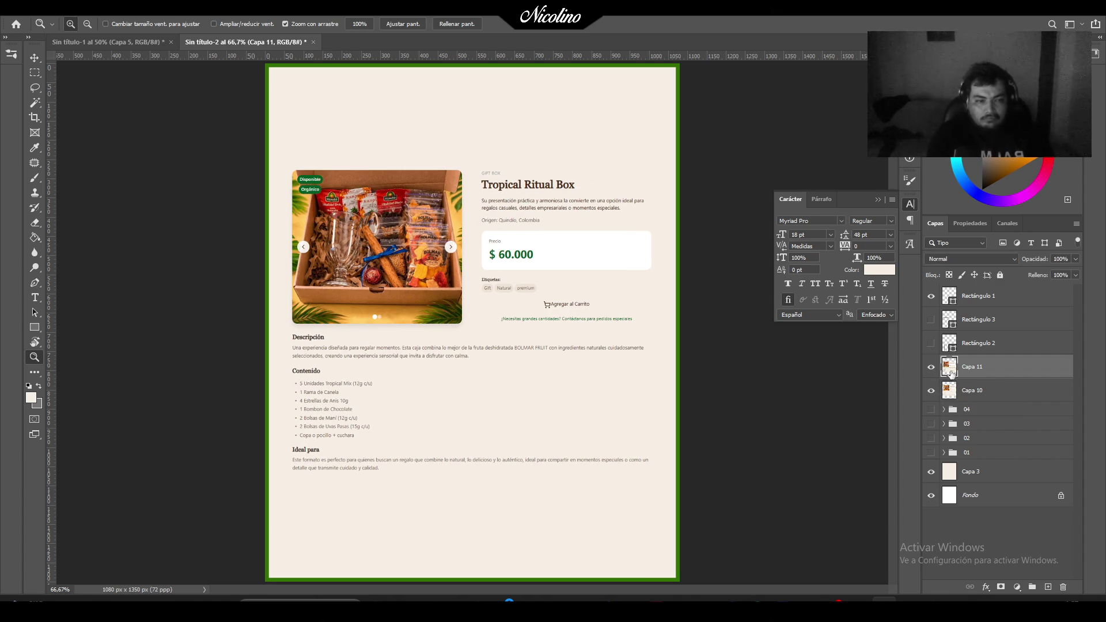
Try moving and scaling the Ritual Box screenshot, undo it, then hide both product screenshot layers.
{"action": "key", "text": "ctrl+t"}
{"action": "left_click_drag", "start_coordinate": [546, 264], "coordinate": [563, 355]}
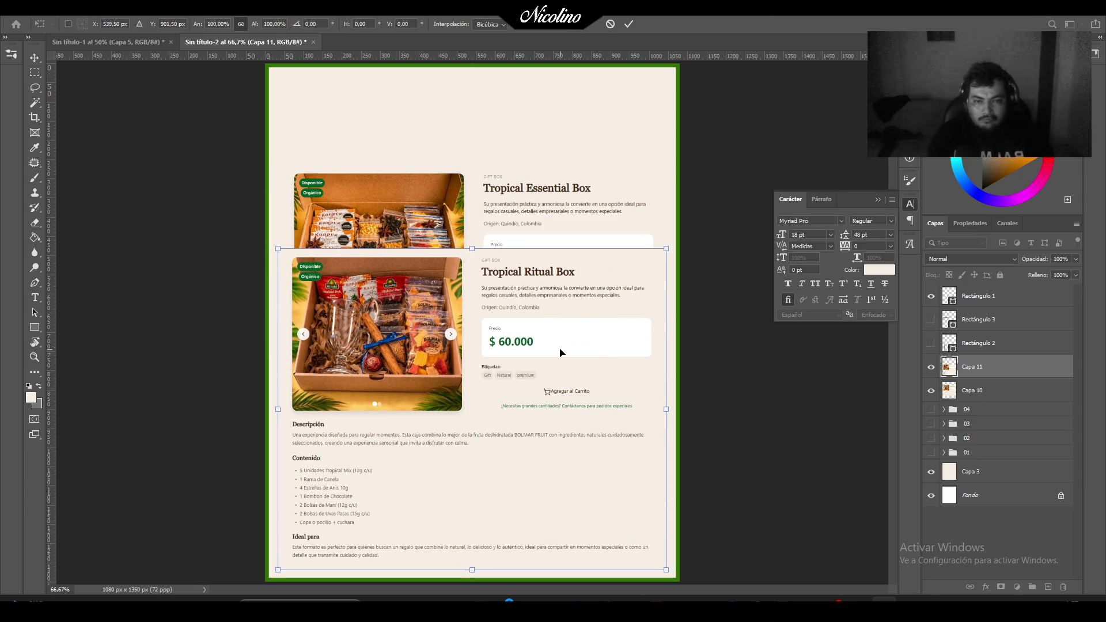
{"action": "left_click_drag", "start_coordinate": [474, 250], "coordinate": [482, 332]}
{"action": "key", "text": "ctrl+z"}
{"action": "key", "text": "Return"}
{"action": "key", "text": "ctrl+z"}
{"action": "key", "text": "z"}
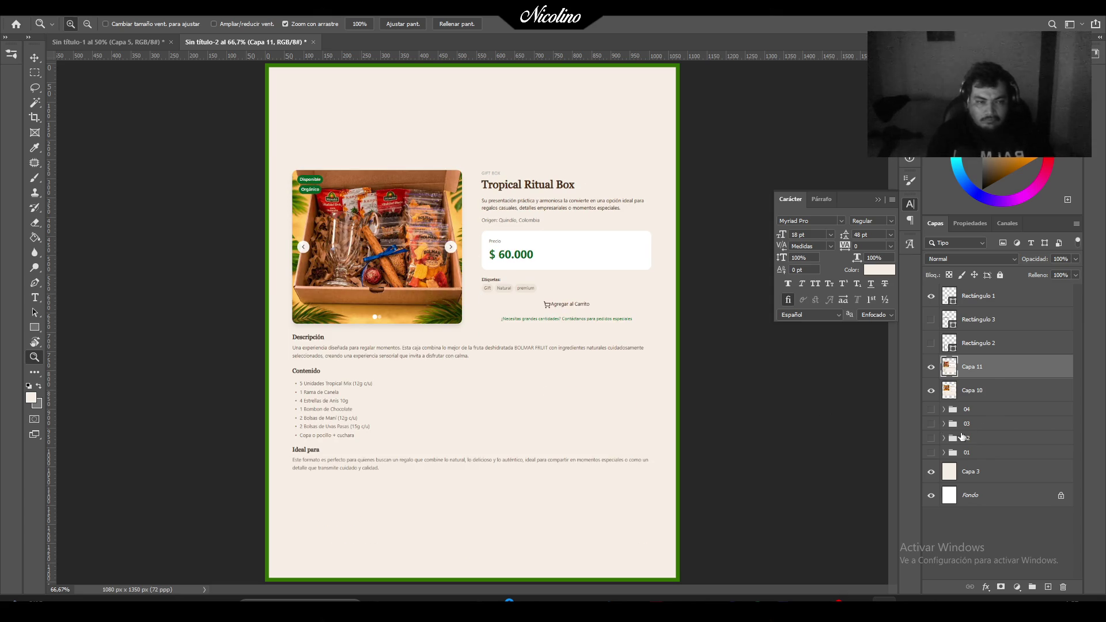
{"action": "left_click_drag", "start_coordinate": [933, 378], "coordinate": [936, 394]}
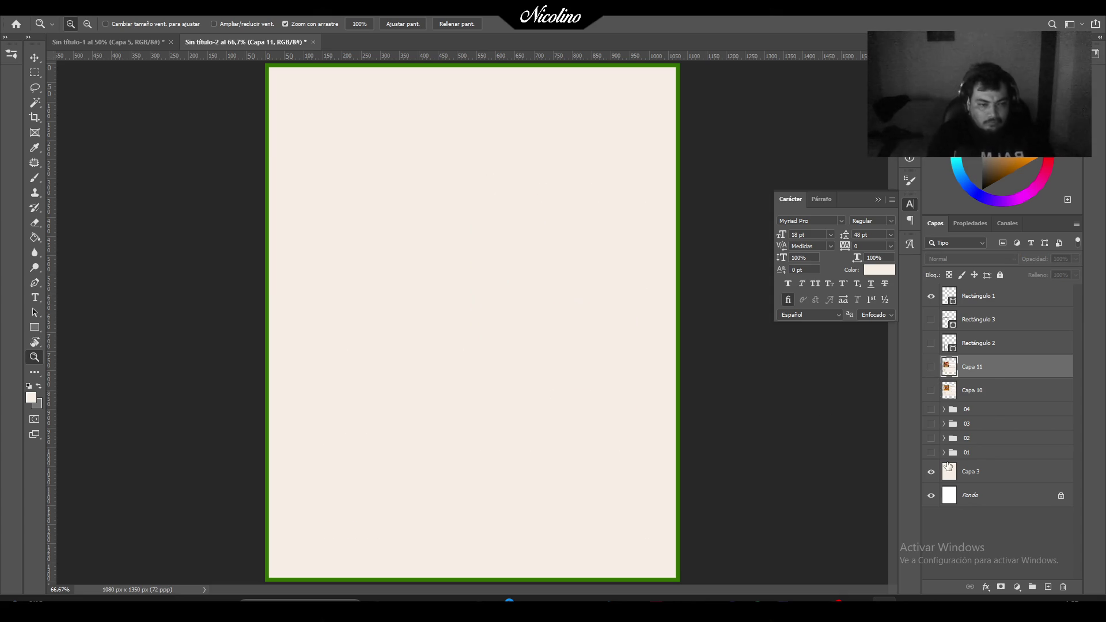
Show the Tropical Mix 30g design group and save it to the desktop as JPEG '01' at maximum quality.
{"action": "left_click", "coordinate": [930, 452]}
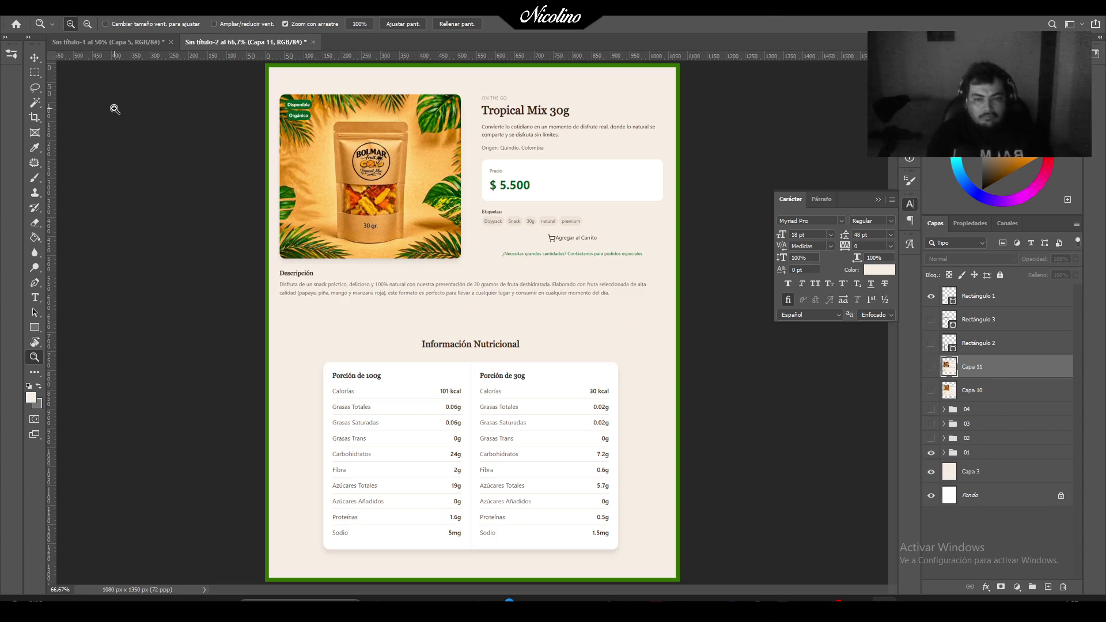
{"action": "left_click", "coordinate": [22, 8]}
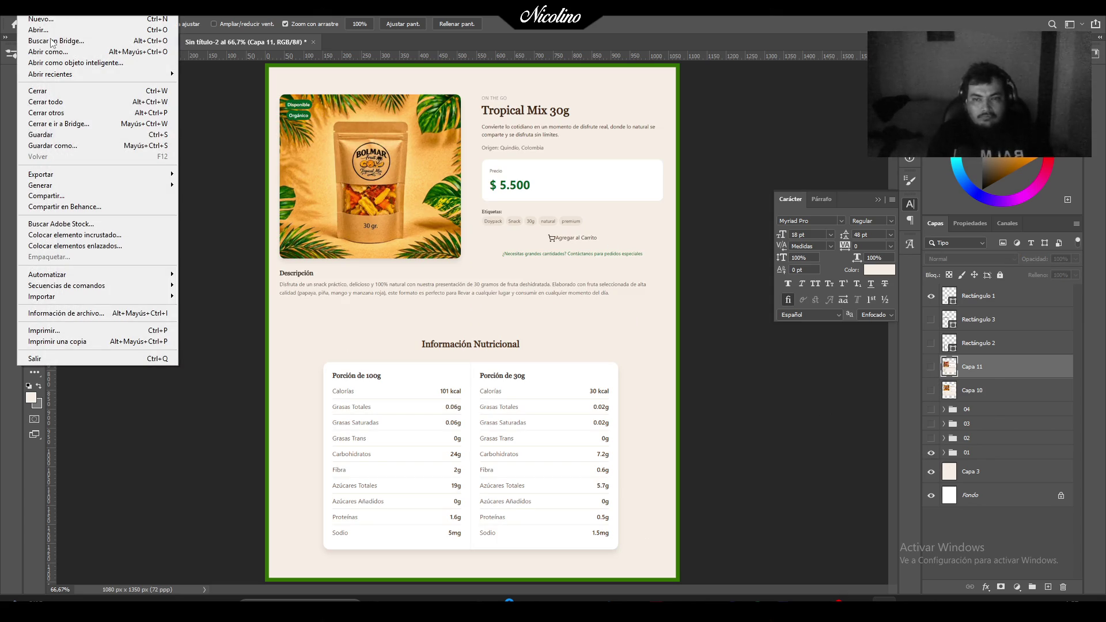
{"action": "left_click", "coordinate": [78, 151]}
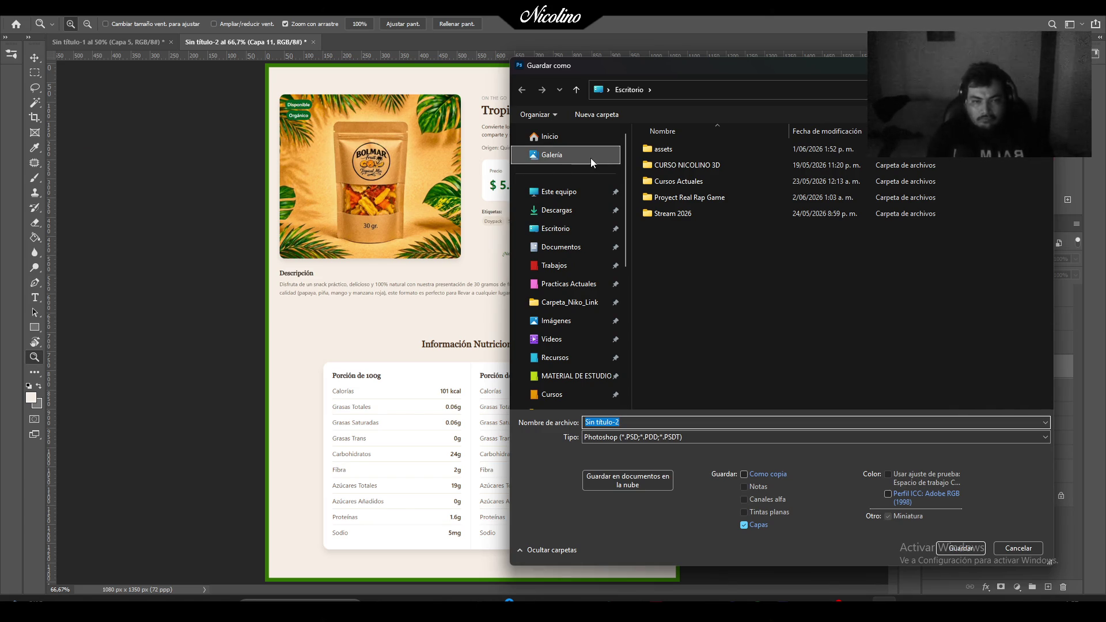
{"action": "left_click", "coordinate": [579, 232]}
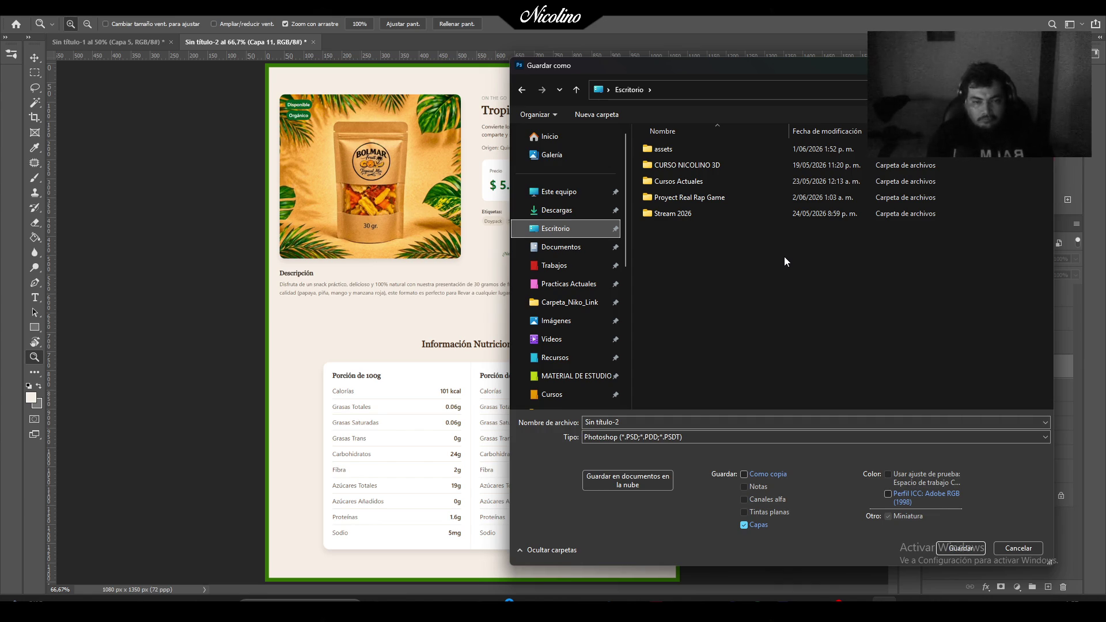
{"action": "left_click", "coordinate": [645, 439]}
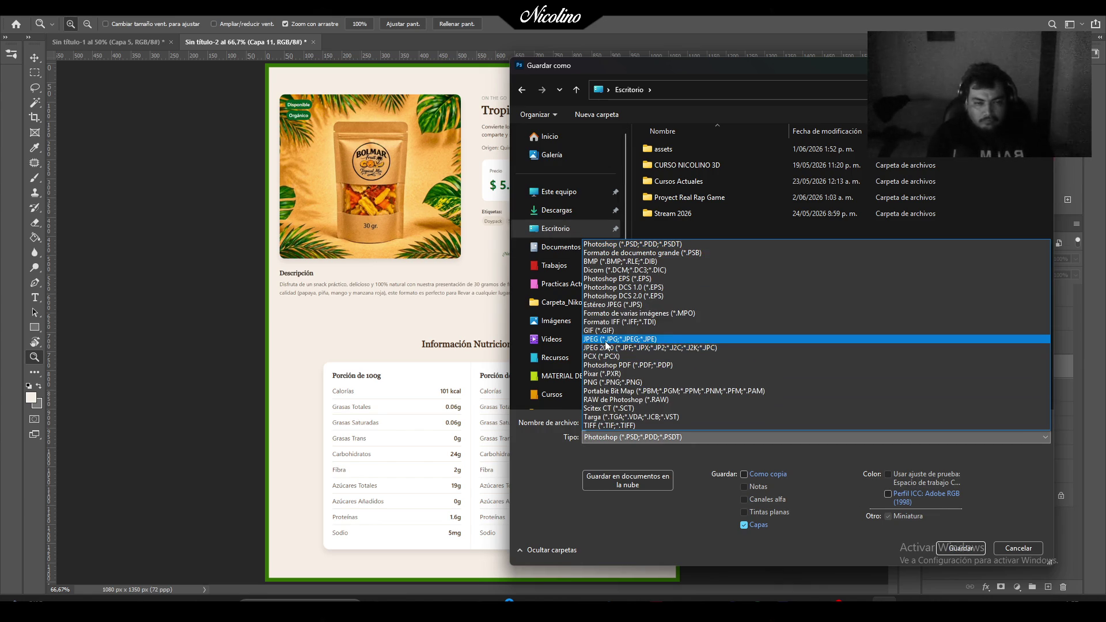
{"action": "left_click", "coordinate": [605, 340]}
{"action": "triple_click", "coordinate": [634, 423]}
{"action": "type", "text": "01"}
{"action": "left_click", "coordinate": [969, 551]}
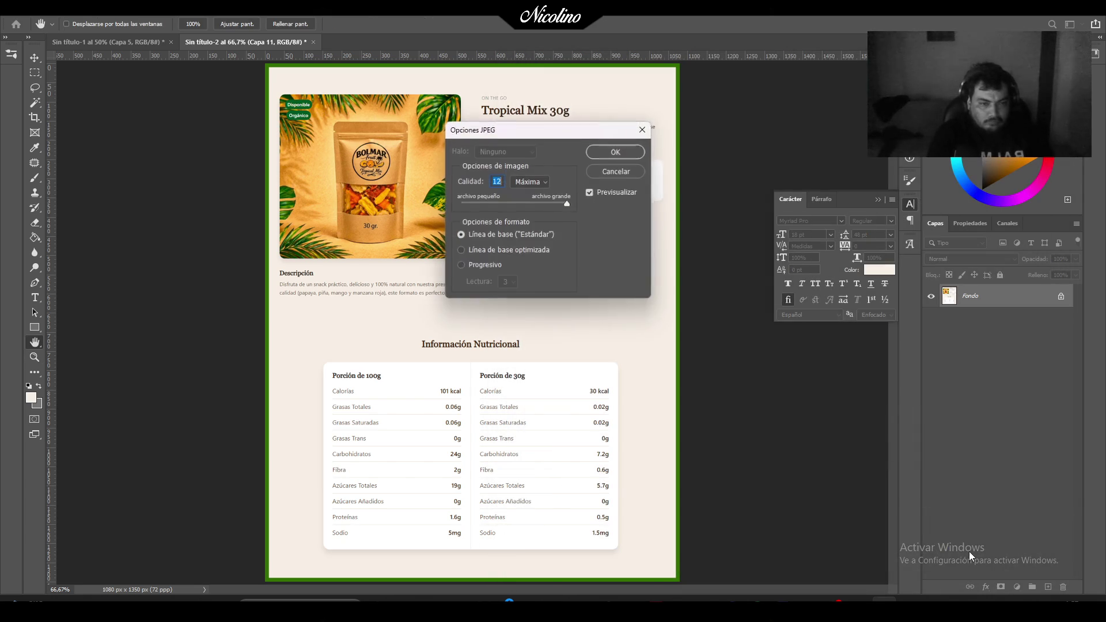
{"action": "left_click", "coordinate": [611, 152]}
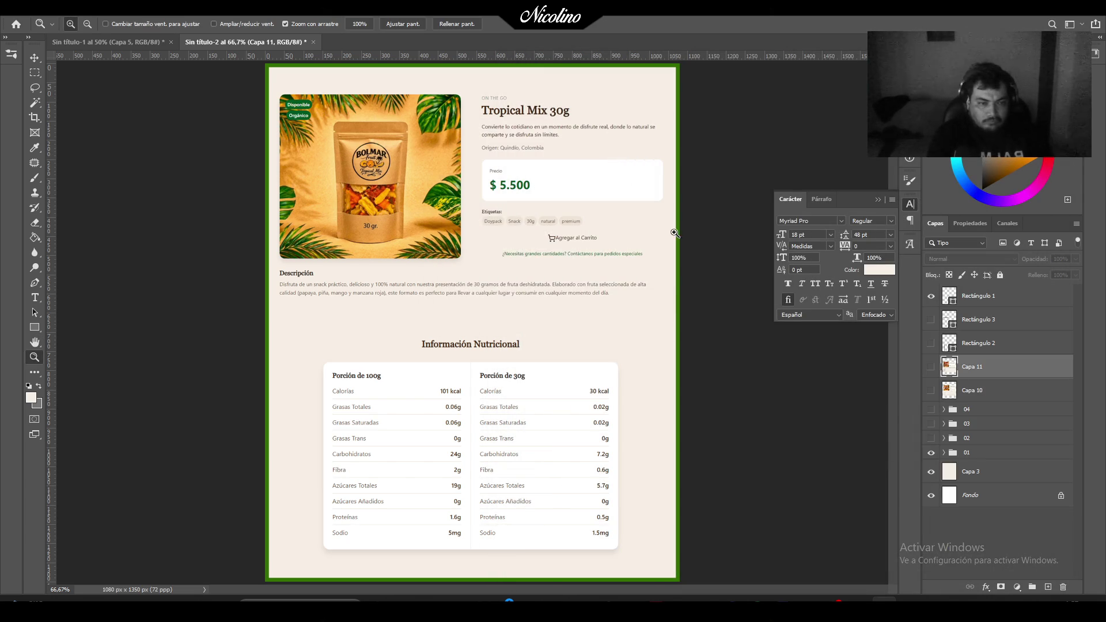
Switch to the 100g post and save it as JPEG '02'.
{"action": "left_click", "coordinate": [931, 452]}
{"action": "left_click", "coordinate": [931, 438]}
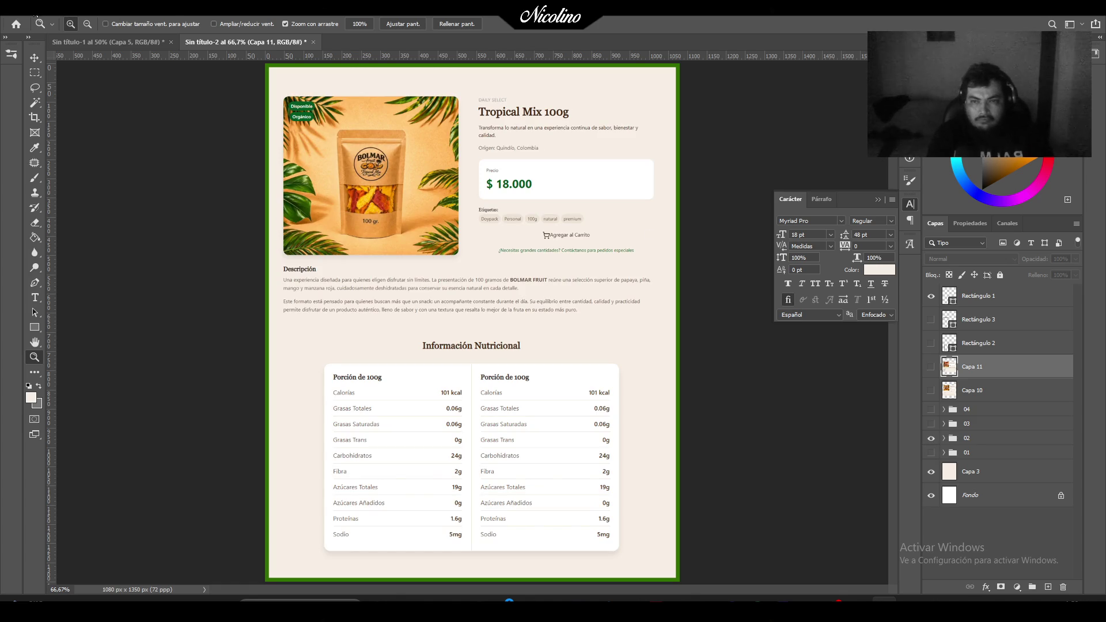
{"action": "left_click", "coordinate": [22, 6]}
{"action": "left_click", "coordinate": [71, 137]}
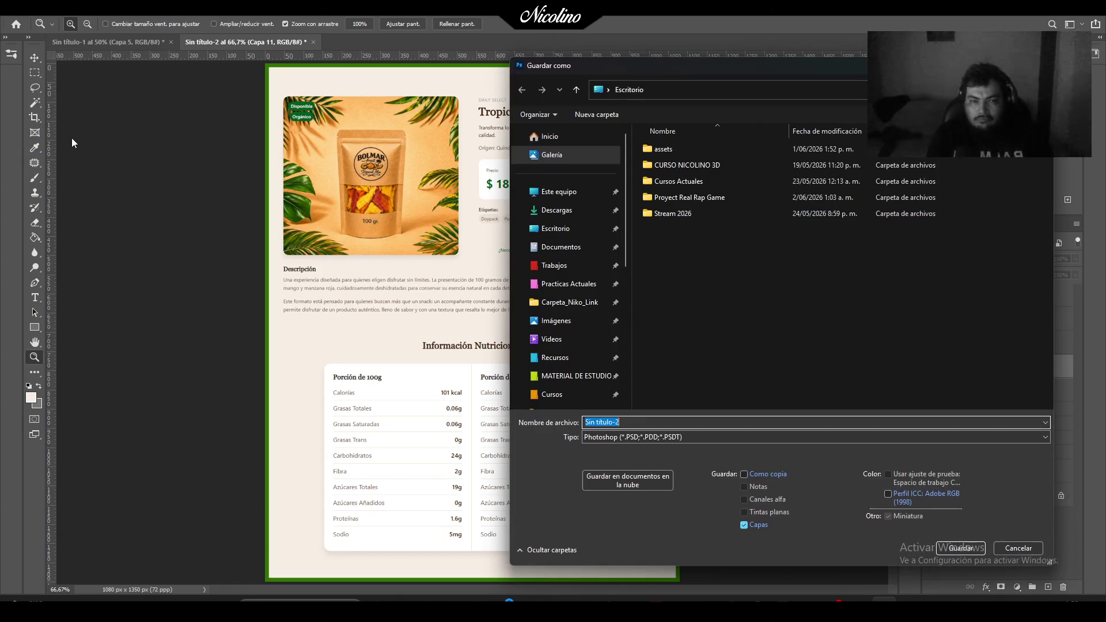
{"action": "key", "text": "Escape"}
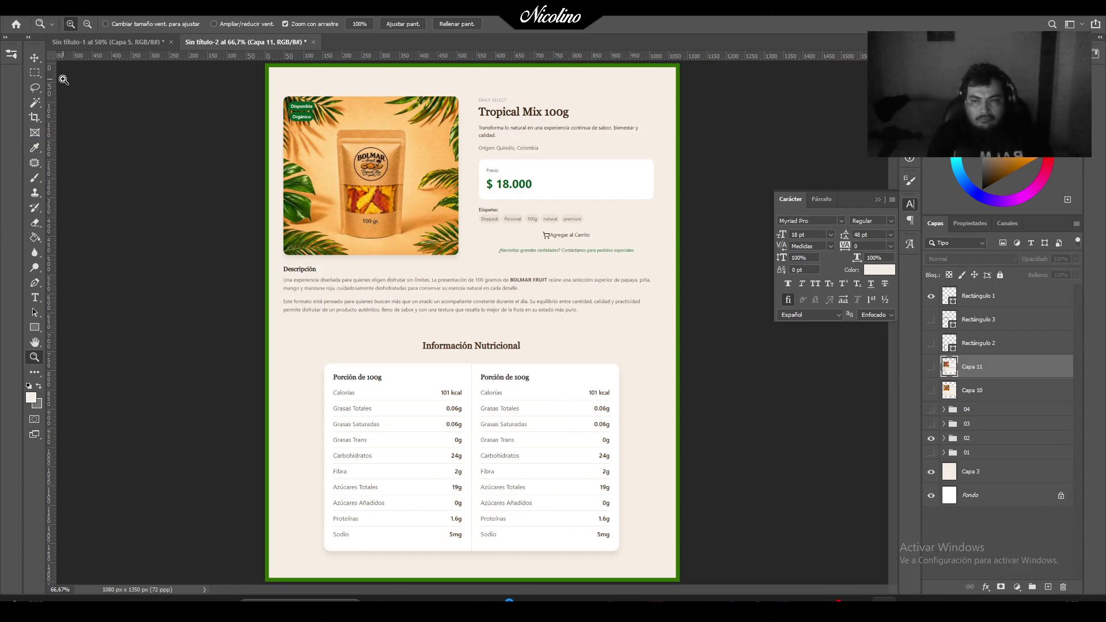
{"action": "left_click", "coordinate": [22, 6]}
{"action": "left_click", "coordinate": [58, 146]}
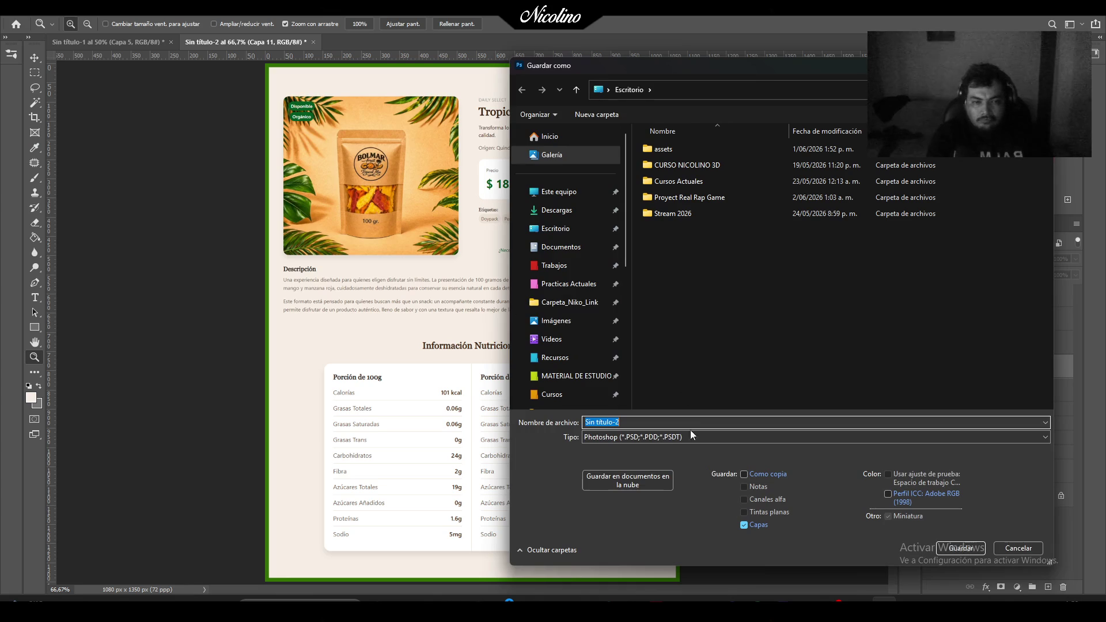
{"action": "left_click", "coordinate": [662, 438]}
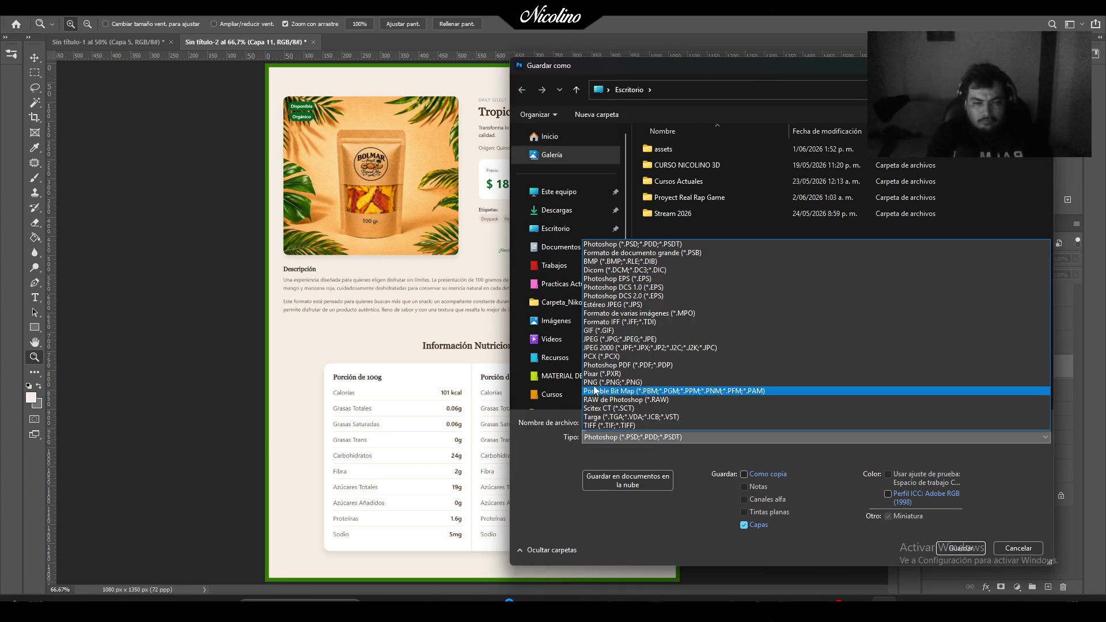
{"action": "left_click", "coordinate": [657, 339]}
{"action": "triple_click", "coordinate": [602, 422]}
{"action": "type", "text": "02"}
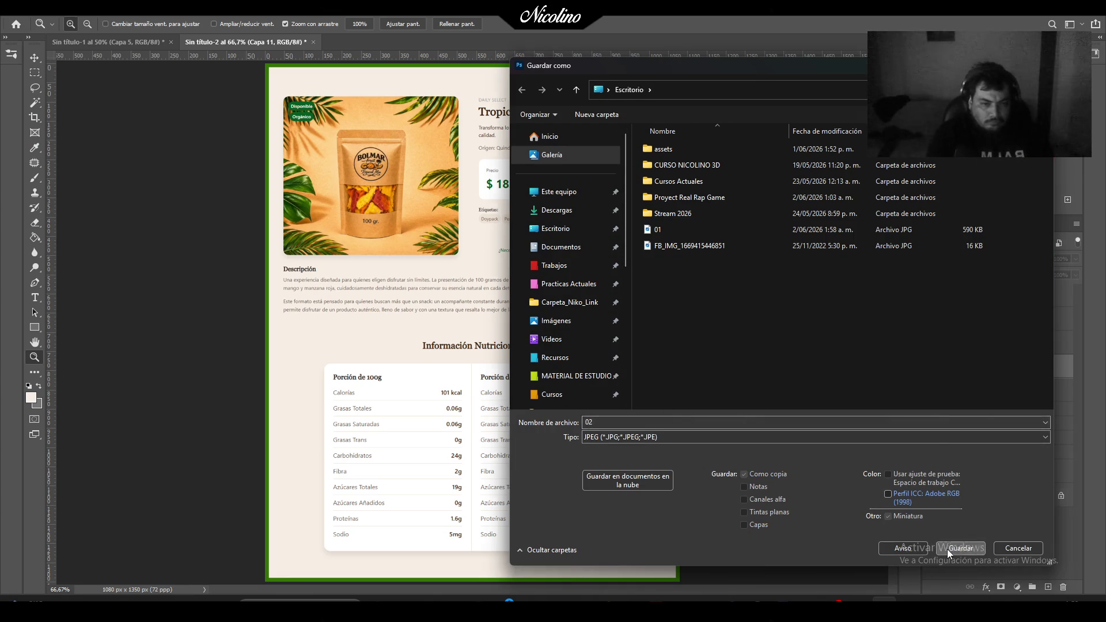
{"action": "left_click", "coordinate": [947, 548]}
{"action": "left_click", "coordinate": [614, 154]}
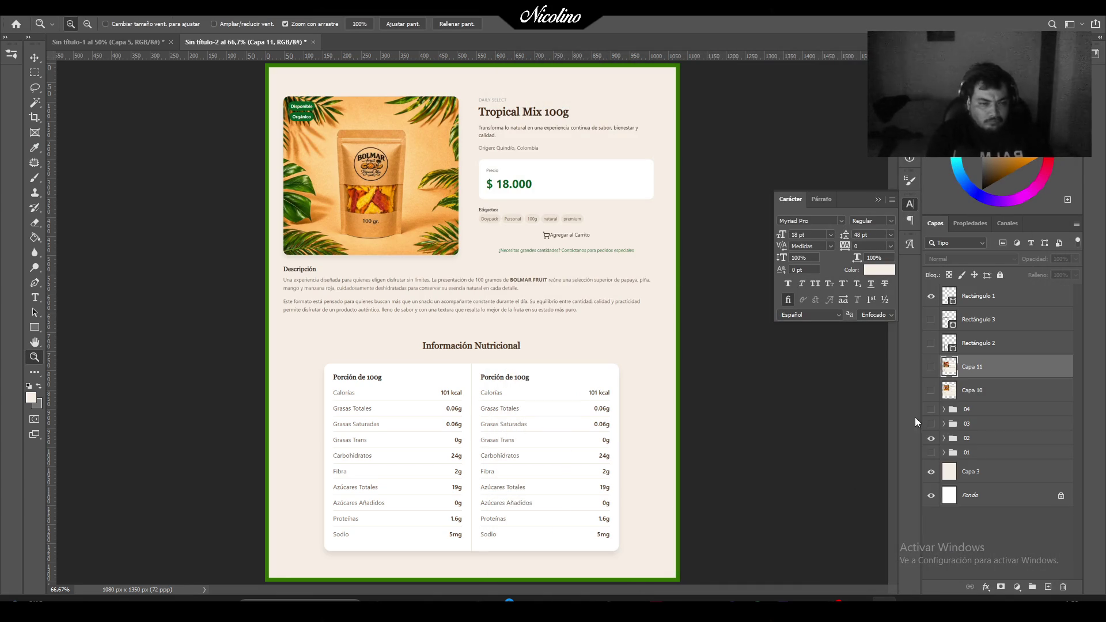
Switch to the 250g post, save it as JPEG '03', then display the Tropical Box design.
{"action": "left_click", "coordinate": [931, 438]}
{"action": "left_click", "coordinate": [932, 424]}
{"action": "left_click", "coordinate": [12, 7]}
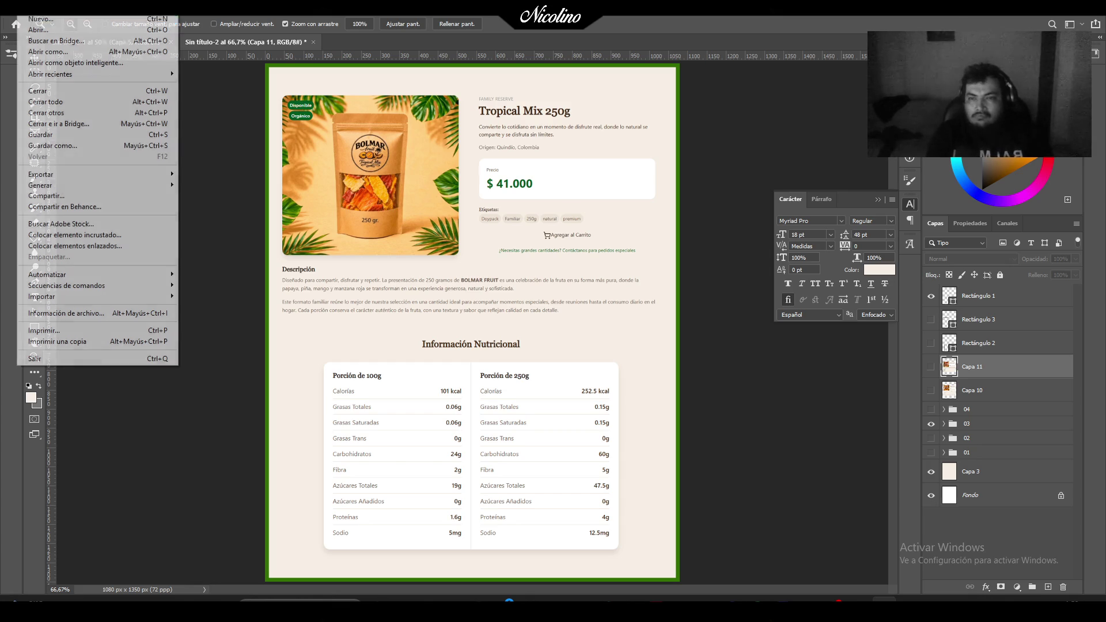
{"action": "left_click", "coordinate": [98, 146]}
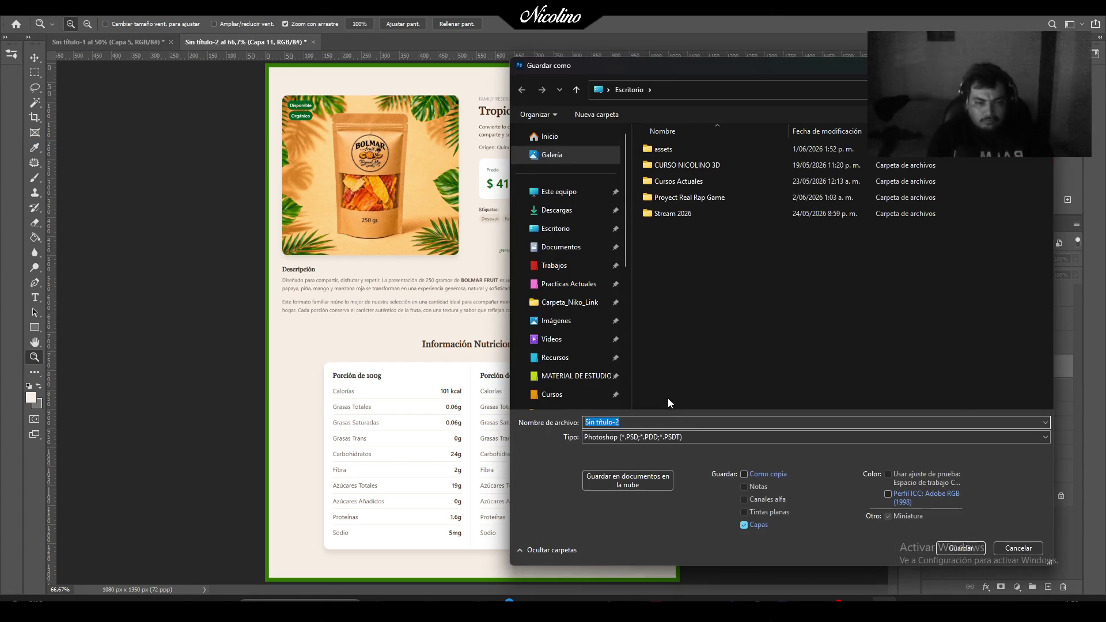
{"action": "left_click", "coordinate": [640, 437]}
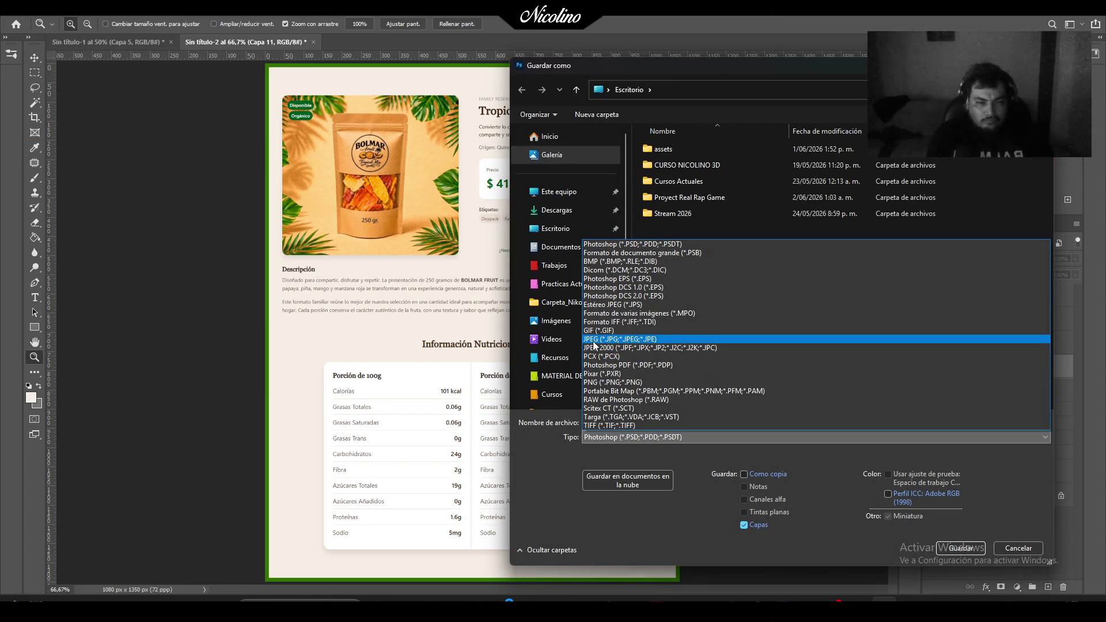
{"action": "left_click", "coordinate": [593, 340]}
{"action": "left_click", "coordinate": [623, 422]}
{"action": "type", "text": "03"}
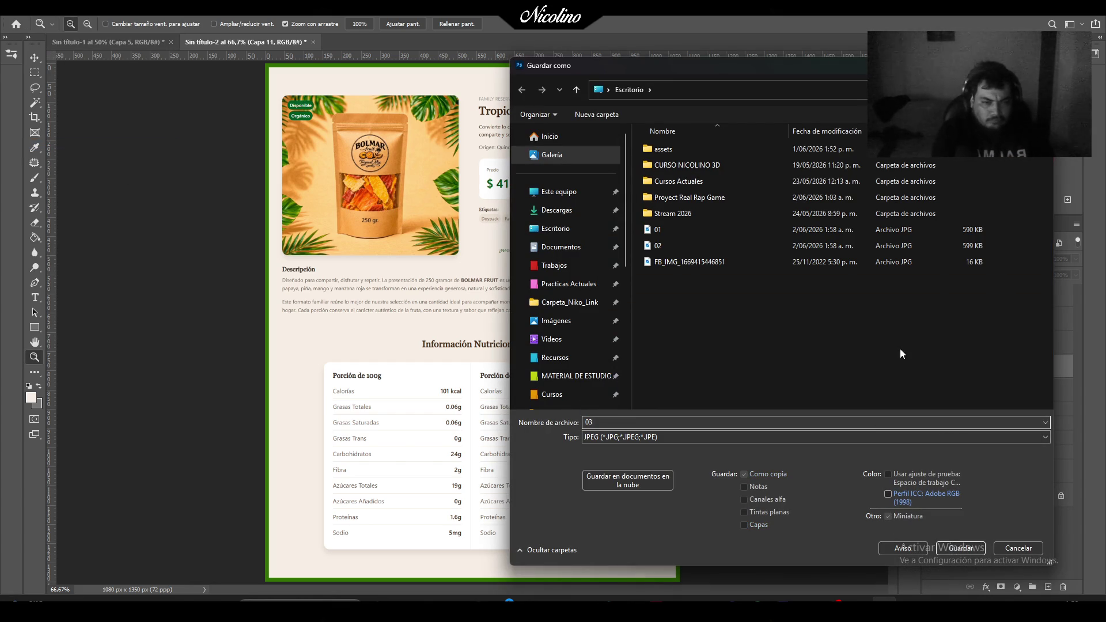
{"action": "left_click", "coordinate": [974, 549]}
{"action": "left_click", "coordinate": [612, 153]}
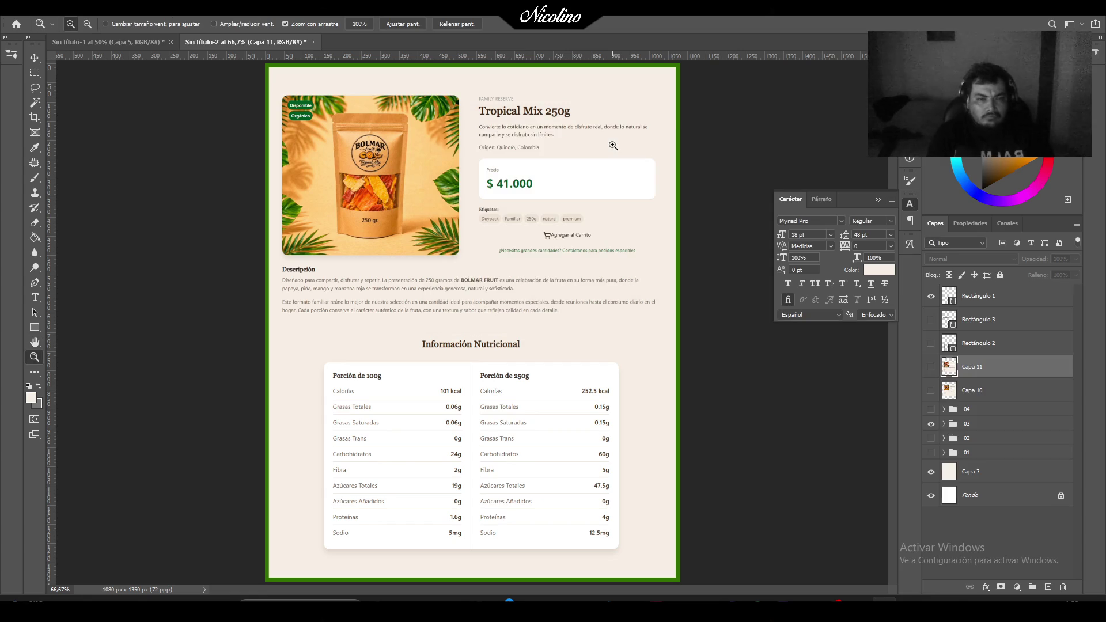
{"action": "left_click", "coordinate": [931, 424]}
{"action": "left_click", "coordinate": [931, 409]}
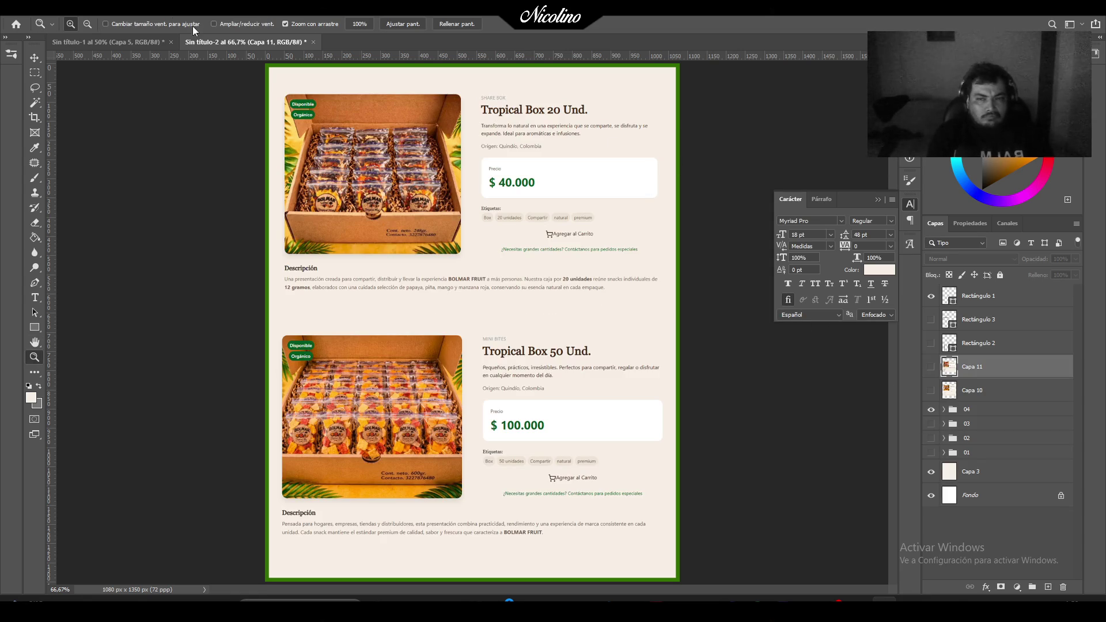
Save the Tropical Box 20/50 Und. post as JPEG '04'.
{"action": "left_click", "coordinate": [12, 6]}
{"action": "left_click", "coordinate": [91, 147]}
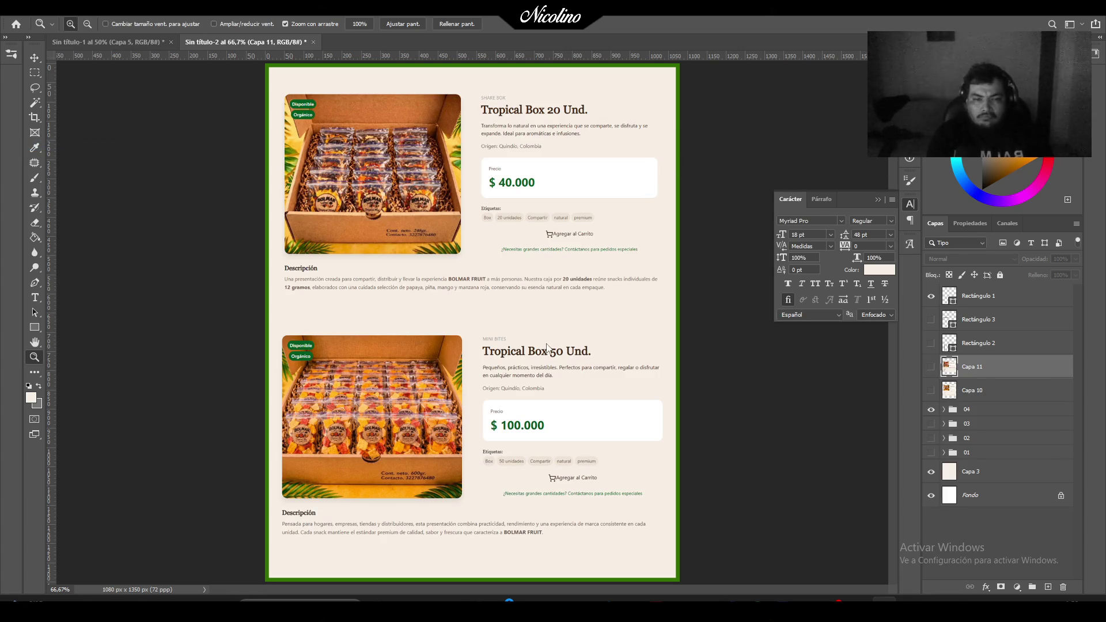
{"action": "left_click", "coordinate": [634, 437]}
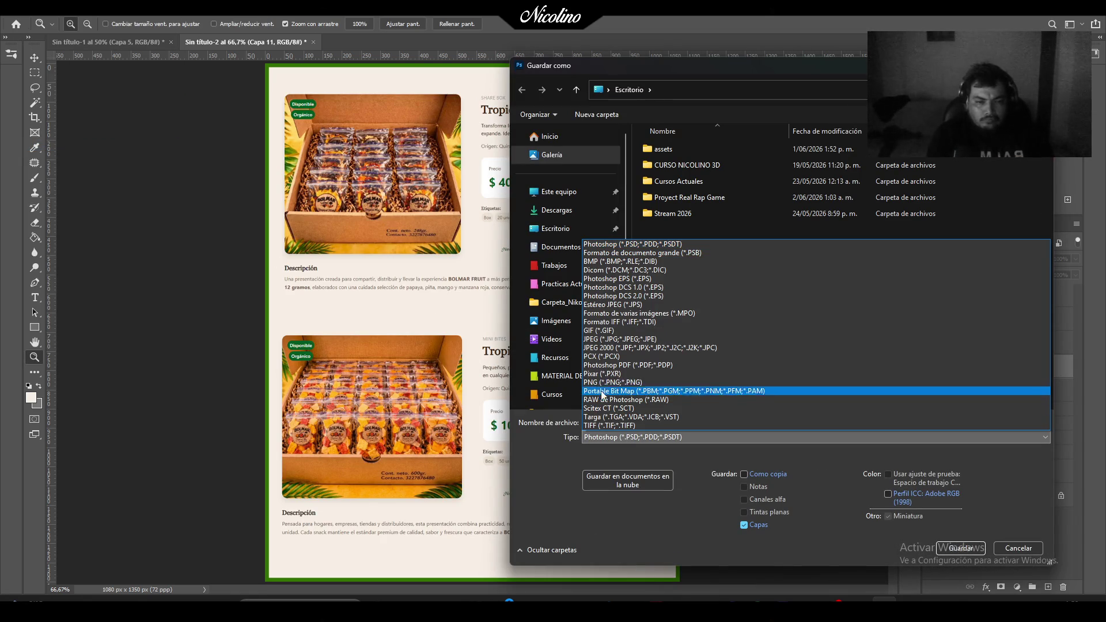
{"action": "left_click", "coordinate": [599, 339]}
{"action": "double_click", "coordinate": [631, 423]}
{"action": "type", "text": "04"}
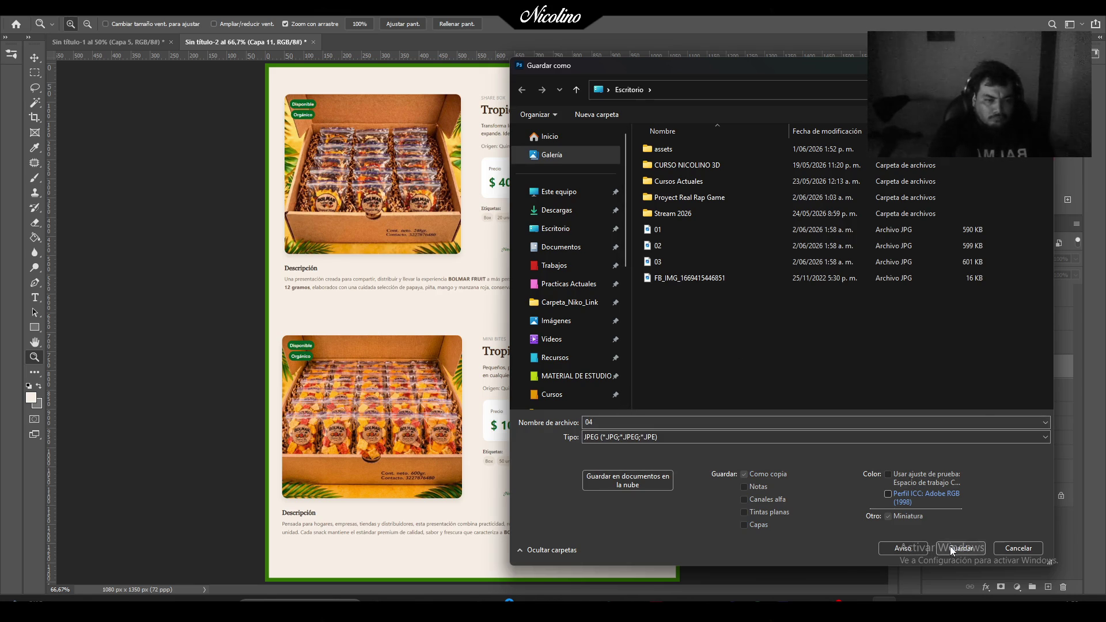
{"action": "left_click", "coordinate": [960, 548]}
{"action": "left_click", "coordinate": [599, 152]}
Hide the Tropical Box group and display the Tropical Essential Box layout.
{"action": "key", "text": "z"}
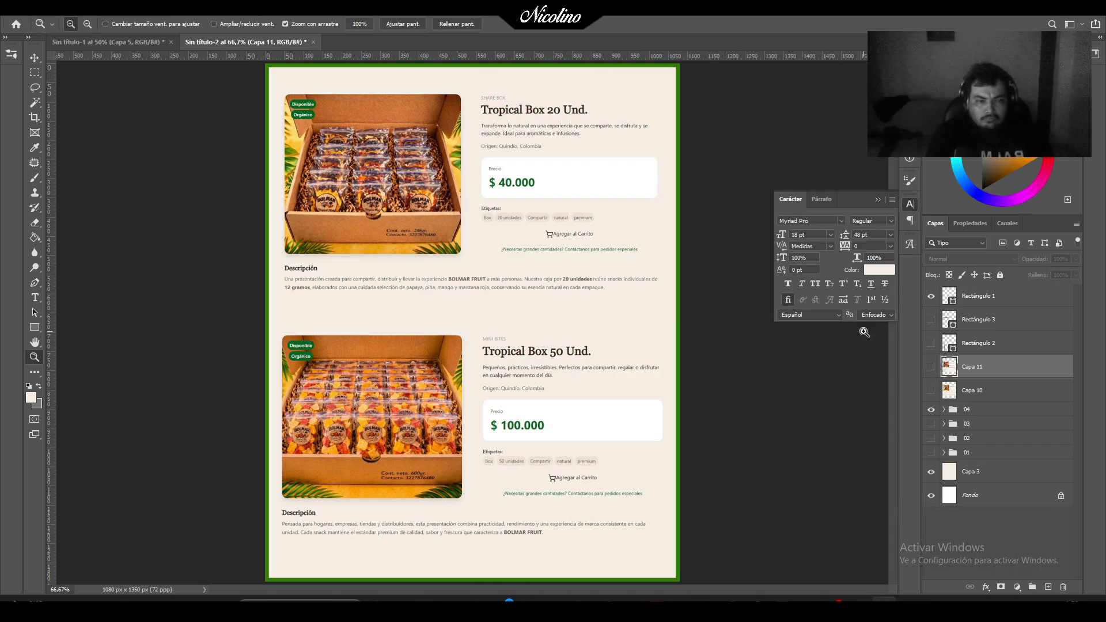
{"action": "left_click", "coordinate": [932, 390]}
{"action": "left_click", "coordinate": [932, 367]}
{"action": "left_click", "coordinate": [933, 367]}
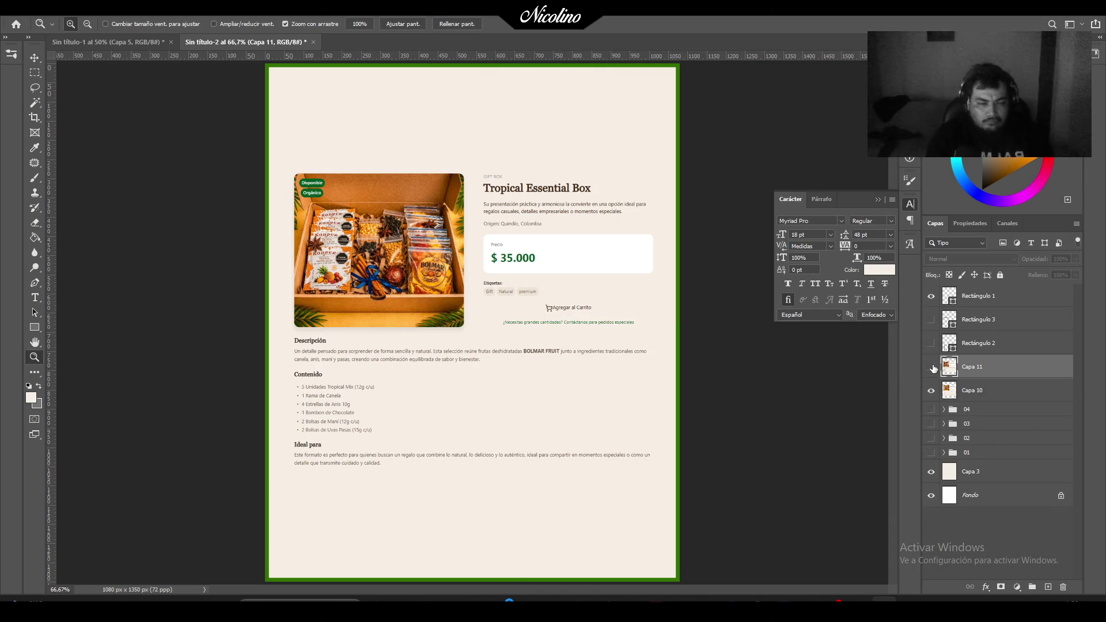
{"action": "left_click", "coordinate": [26, 7]}
{"action": "left_click", "coordinate": [98, 145]}
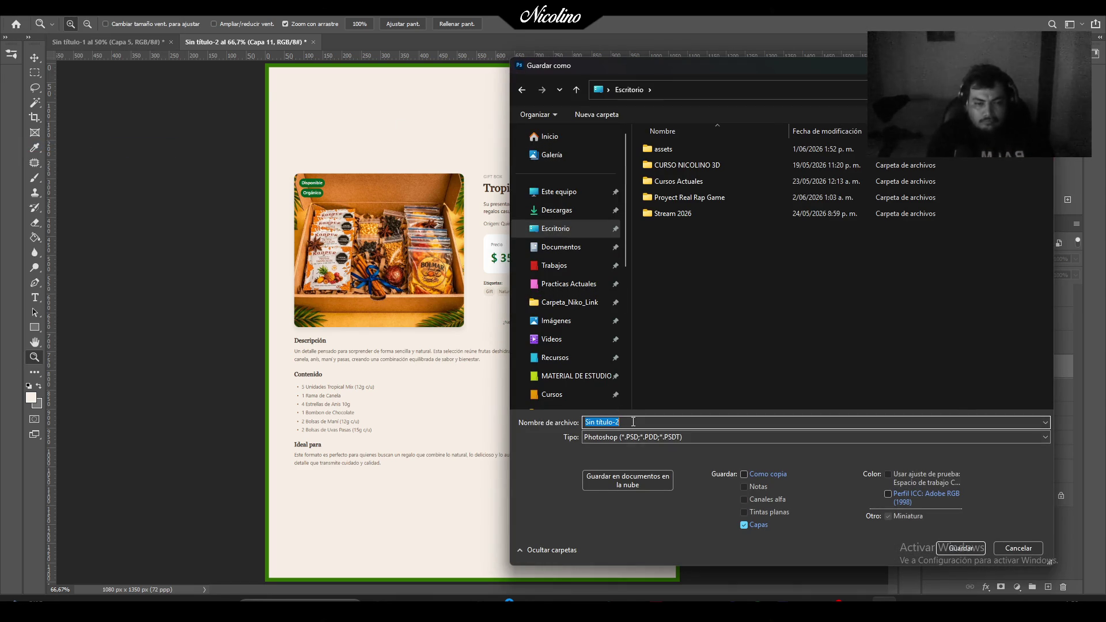
Save the document to the desktop as the layered PSD 'Bolmar catalogo', accepting the compatibility prompt.
{"action": "type", "text": "Bolmar catalogo"}
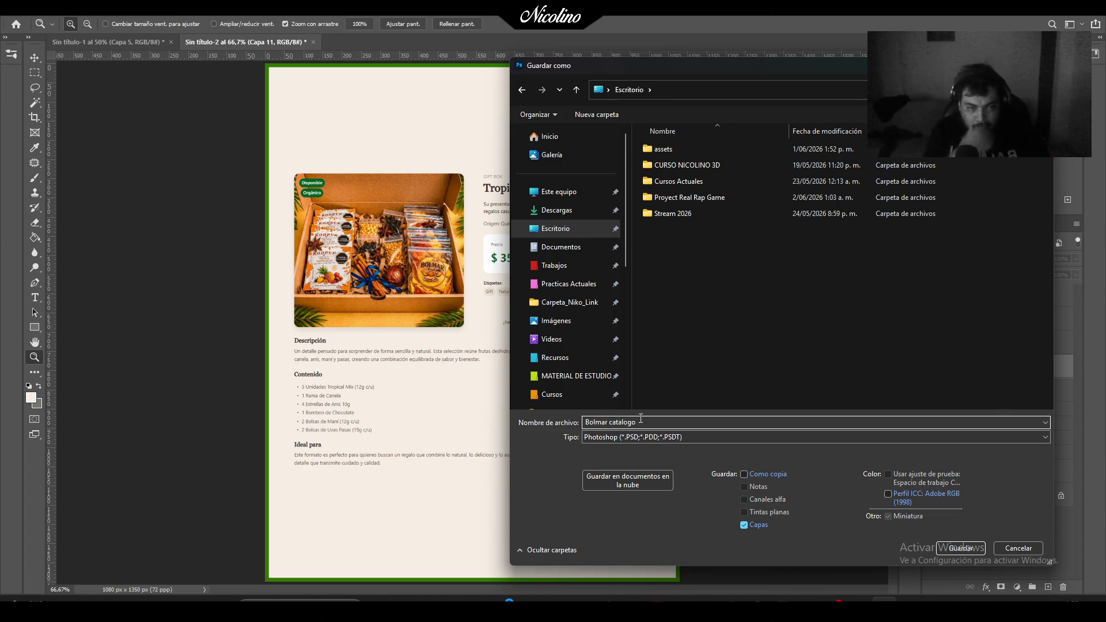
{"action": "left_click", "coordinate": [970, 548]}
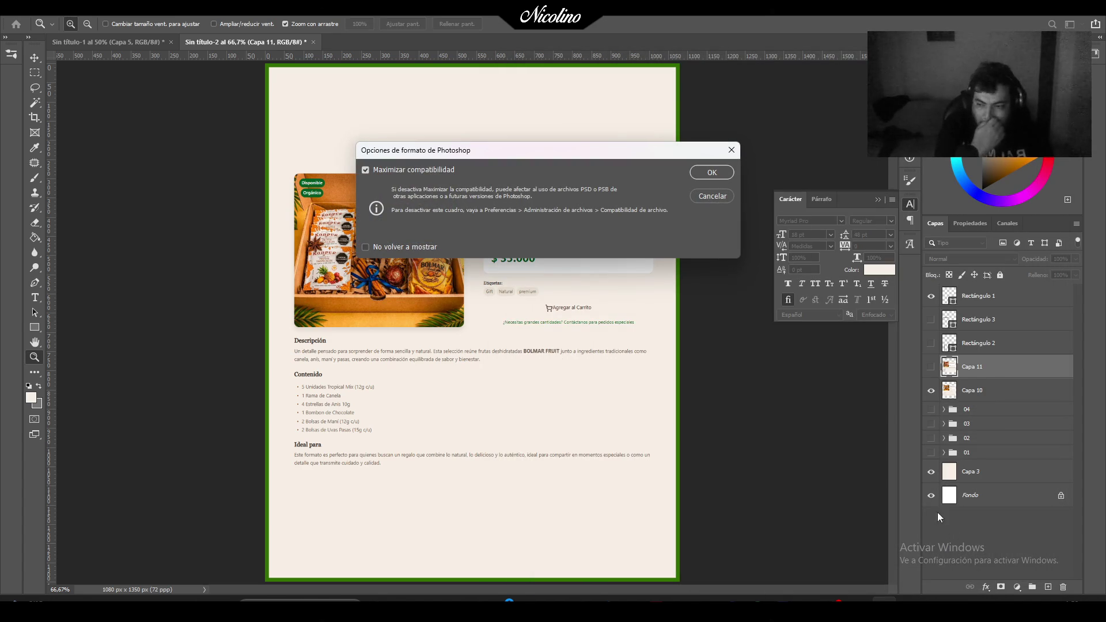
{"action": "key", "text": "Return"}
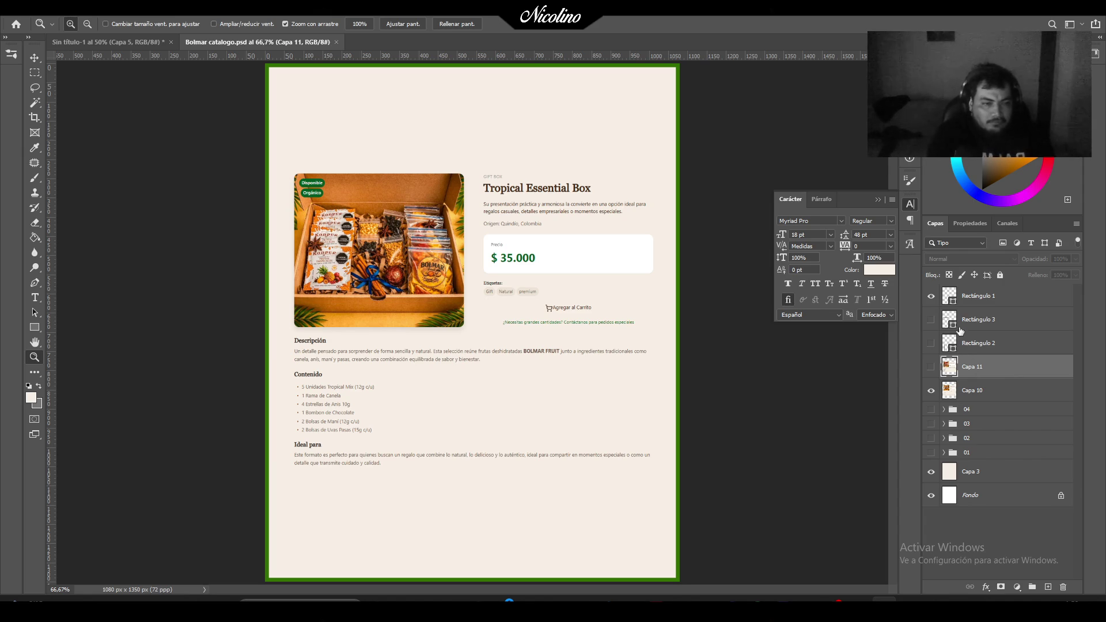
Shrink the green Rectángulo 1 frame so its top and bottom edges hug the content.
{"action": "left_click", "coordinate": [981, 297]}
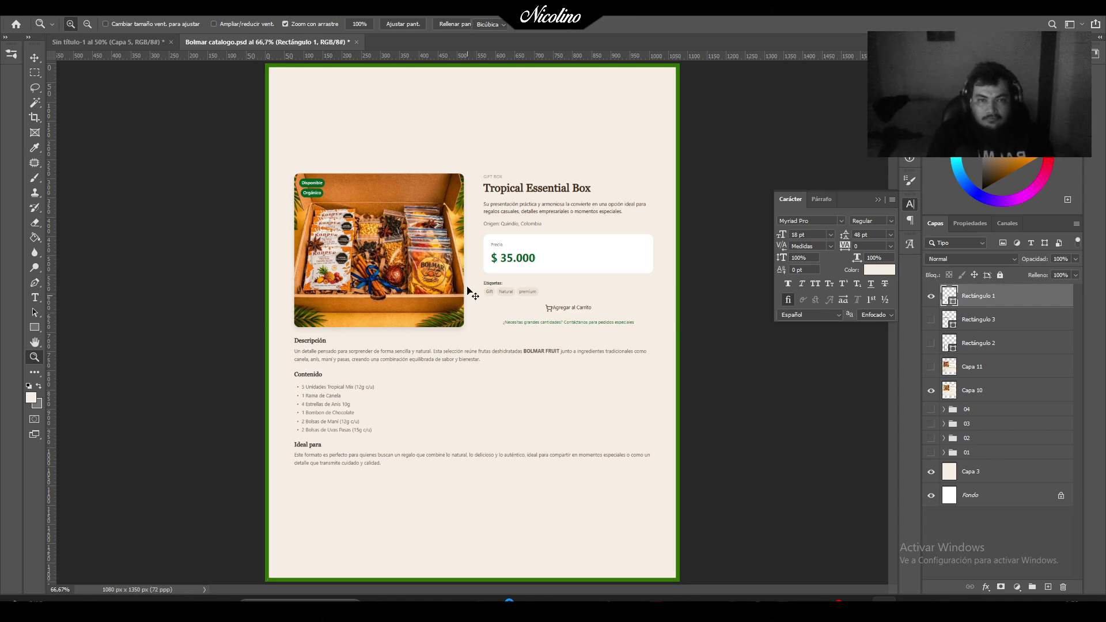
{"action": "key", "text": "ctrl+t"}
{"action": "mouse_move", "coordinate": [472, 64]}
{"action": "left_mouse_down"}
{"action": "mouse_move", "coordinate": [473, 163]}
{"action": "mouse_move", "coordinate": [484, 155]}
{"action": "left_mouse_up"}
{"action": "left_click_drag", "start_coordinate": [474, 581], "coordinate": [464, 491]}
{"action": "key", "text": "Return"}
Crop the canvas top and bottom to the green frame, giving 1080 × 882 px.
{"action": "key", "text": "z"}
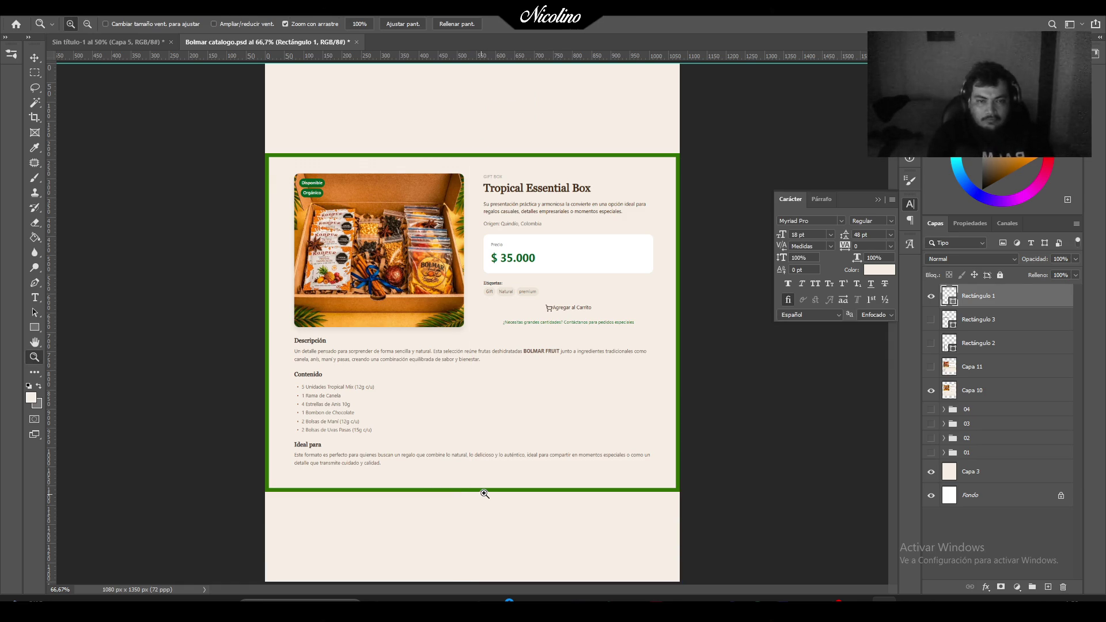
{"action": "key", "text": "c"}
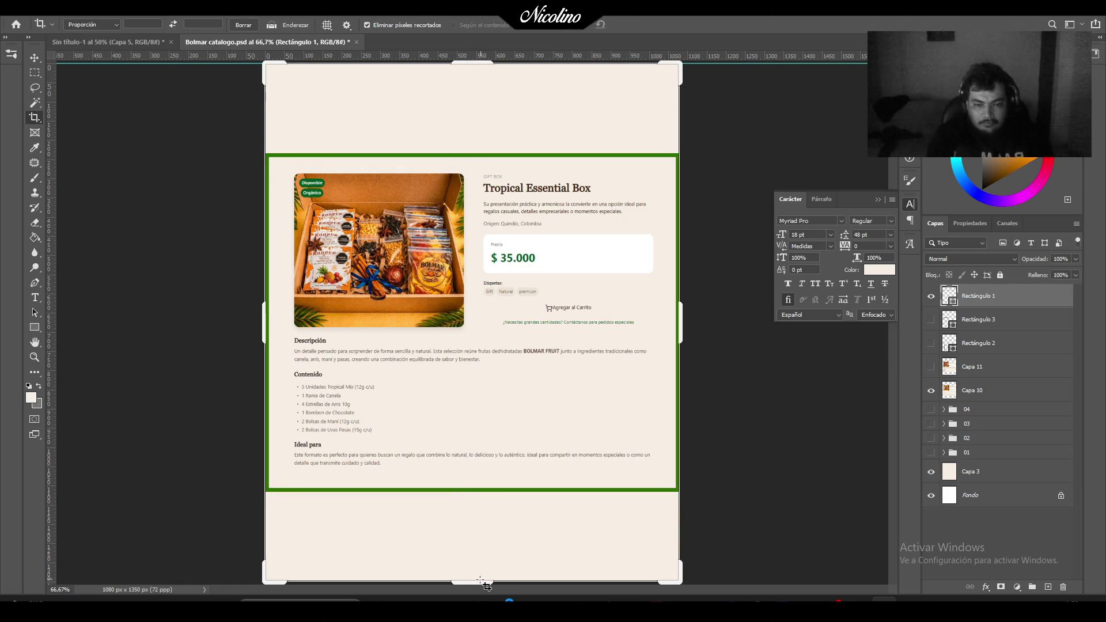
{"action": "left_click_drag", "start_coordinate": [484, 583], "coordinate": [487, 538]}
{"action": "left_click_drag", "start_coordinate": [487, 108], "coordinate": [490, 153]}
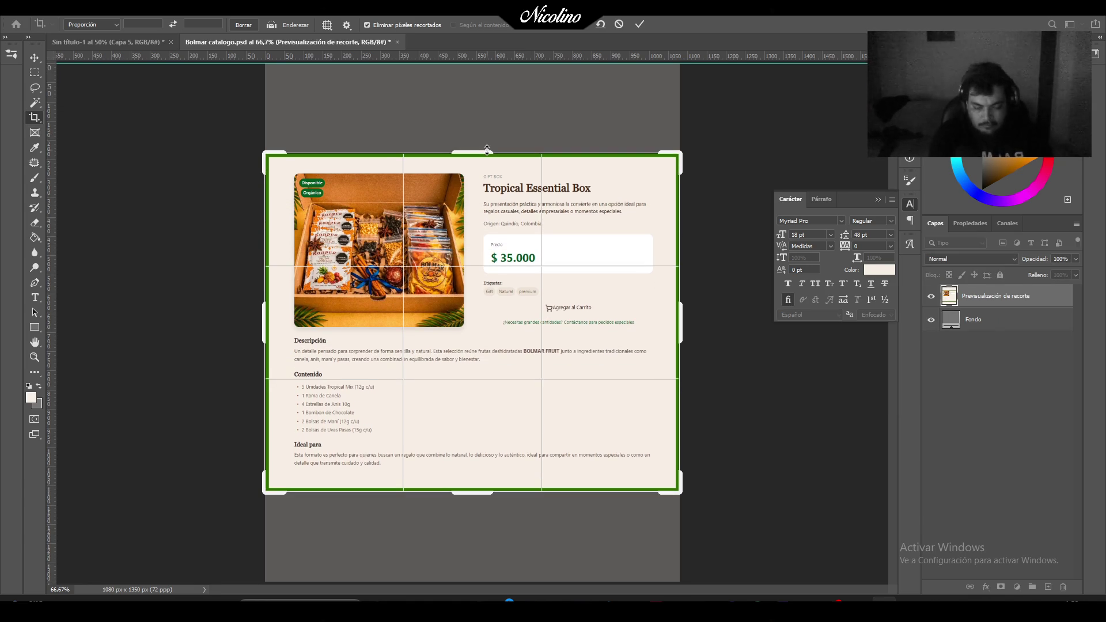
{"action": "key", "text": "Return"}
{"action": "left_click", "coordinate": [931, 377]}
{"action": "left_click", "coordinate": [932, 378]}
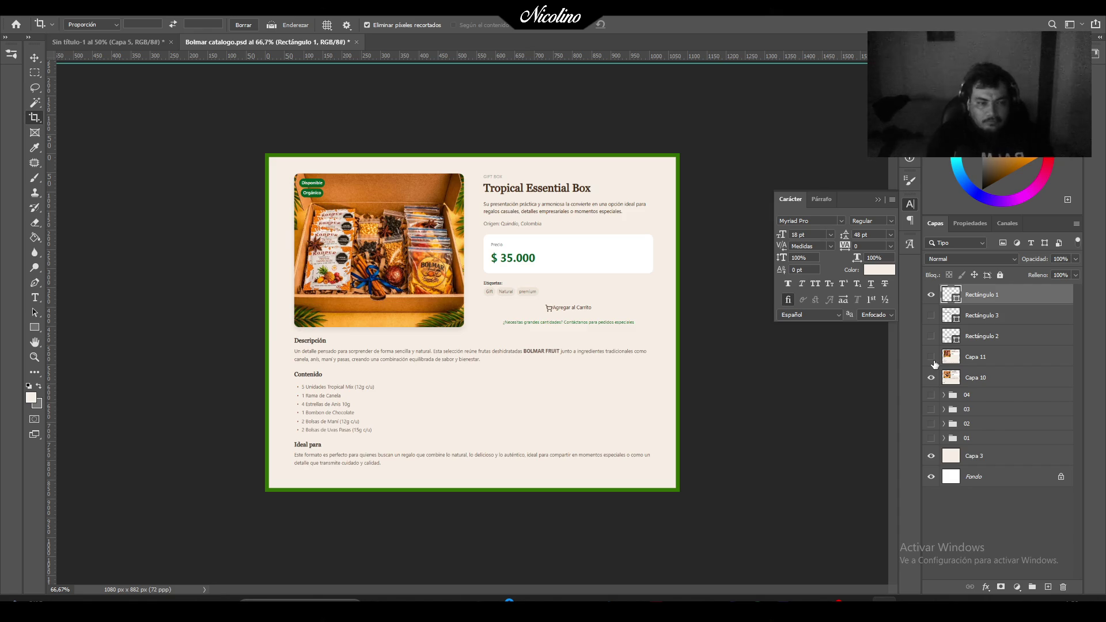
Show the Tropical Ritual Box layer and nudge it down slightly with a transform.
{"action": "left_click", "coordinate": [931, 357]}
{"action": "left_click", "coordinate": [932, 357]}
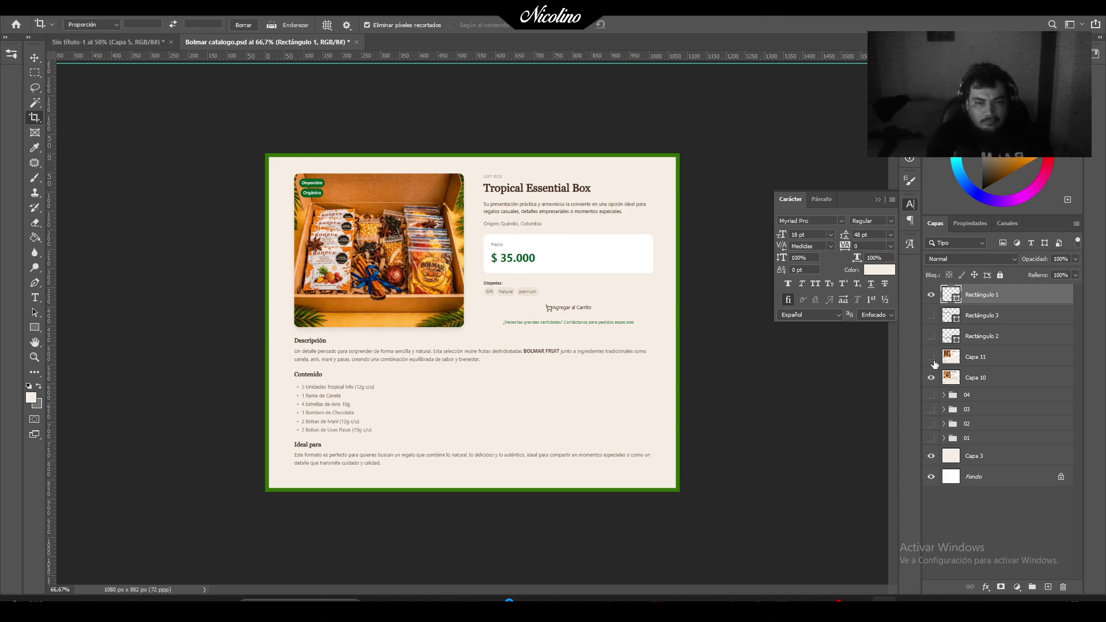
{"action": "left_click", "coordinate": [932, 358]}
{"action": "left_click", "coordinate": [932, 357]}
{"action": "left_click", "coordinate": [974, 358]}
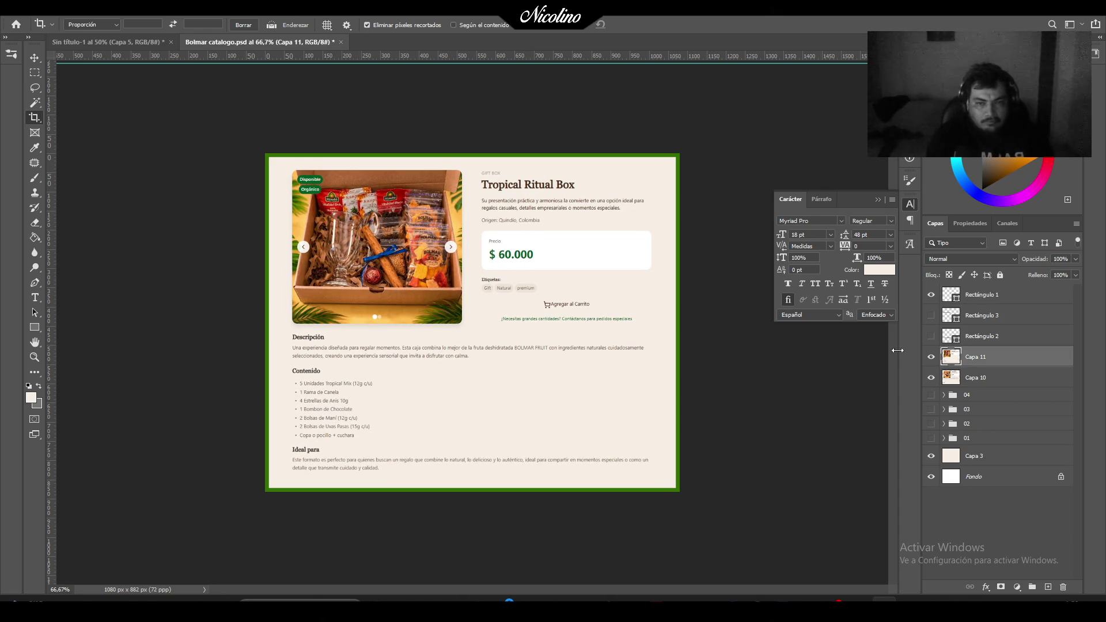
{"action": "key", "text": "ctrl+t"}
{"action": "key", "text": "Down"}
{"action": "key", "text": "Down"}
{"action": "key", "text": "Down"}
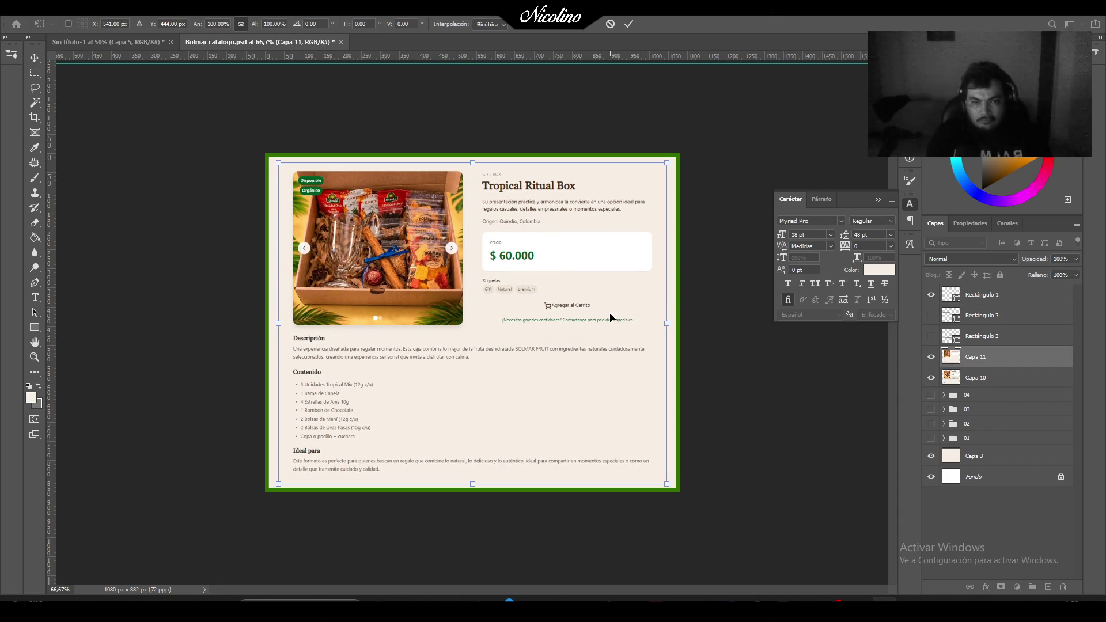
{"action": "key", "text": "Return"}
{"action": "key", "text": "c"}
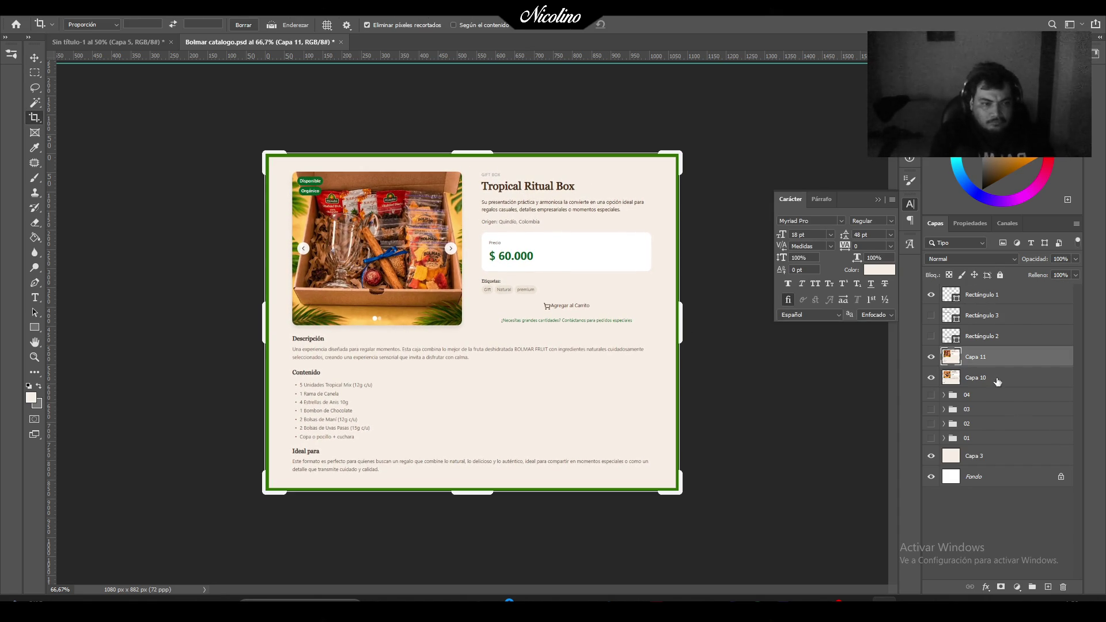
{"action": "left_click", "coordinate": [932, 357]}
{"action": "left_click", "coordinate": [932, 357]}
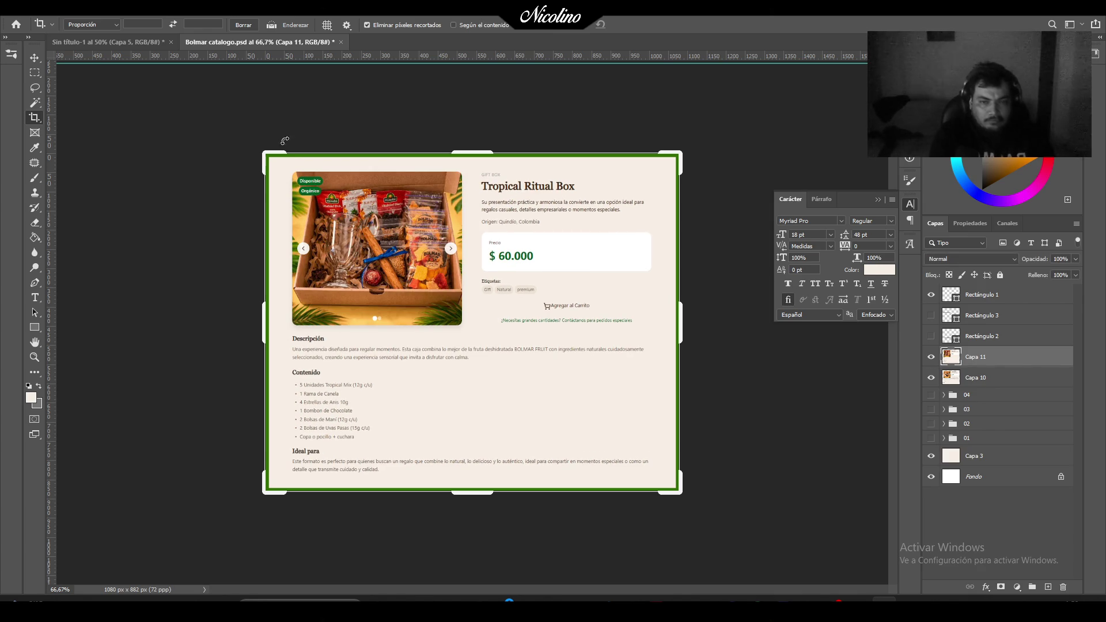
Save the Ritual Box post as JPEG '05', then hide Capa 11 to reveal the Essential Box.
{"action": "left_click", "coordinate": [23, 7]}
{"action": "left_click", "coordinate": [46, 144]}
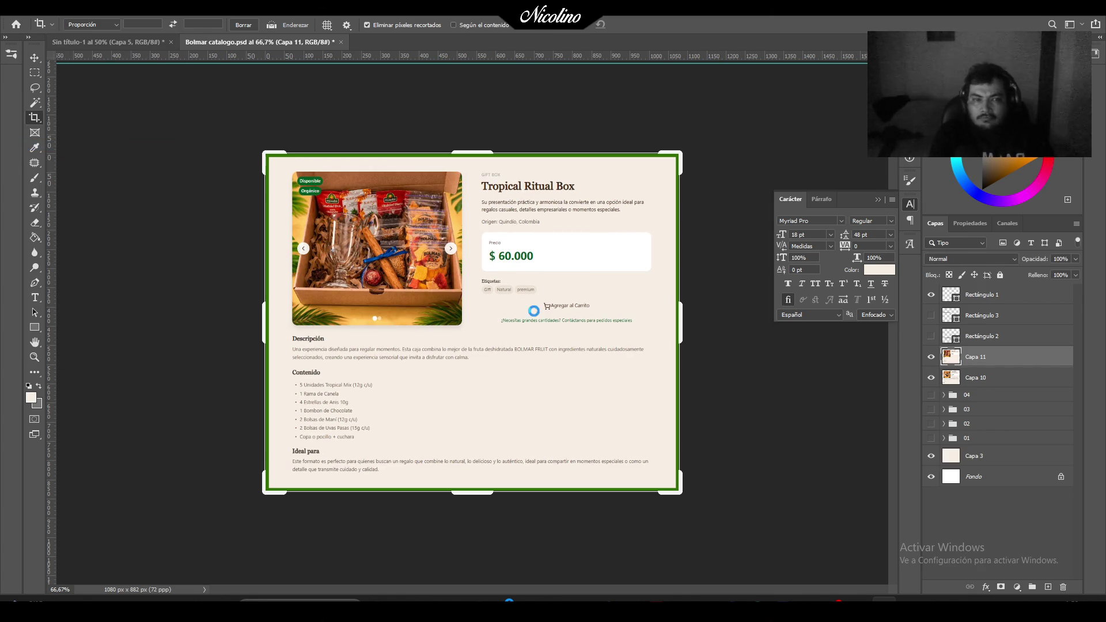
{"action": "left_click", "coordinate": [611, 437]}
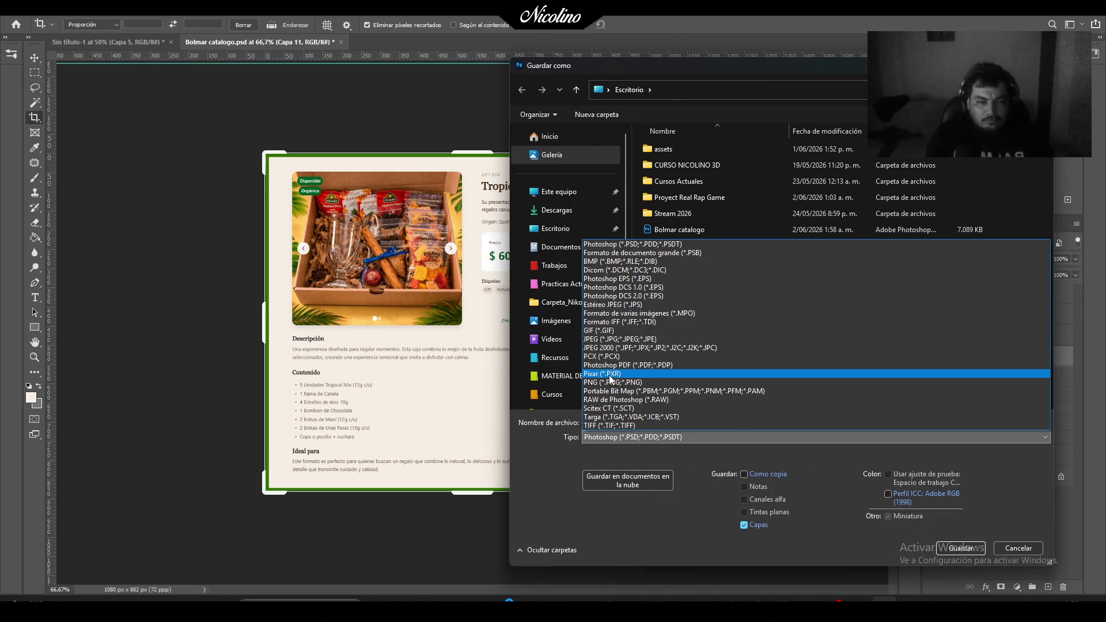
{"action": "left_click", "coordinate": [605, 338]}
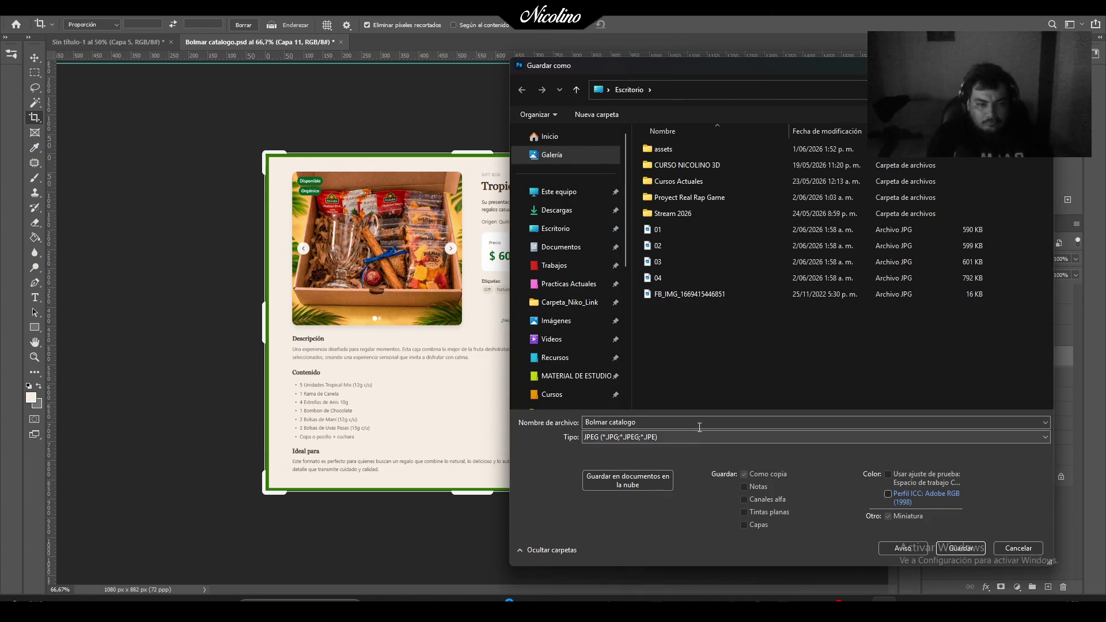
{"action": "type", "text": "05"}
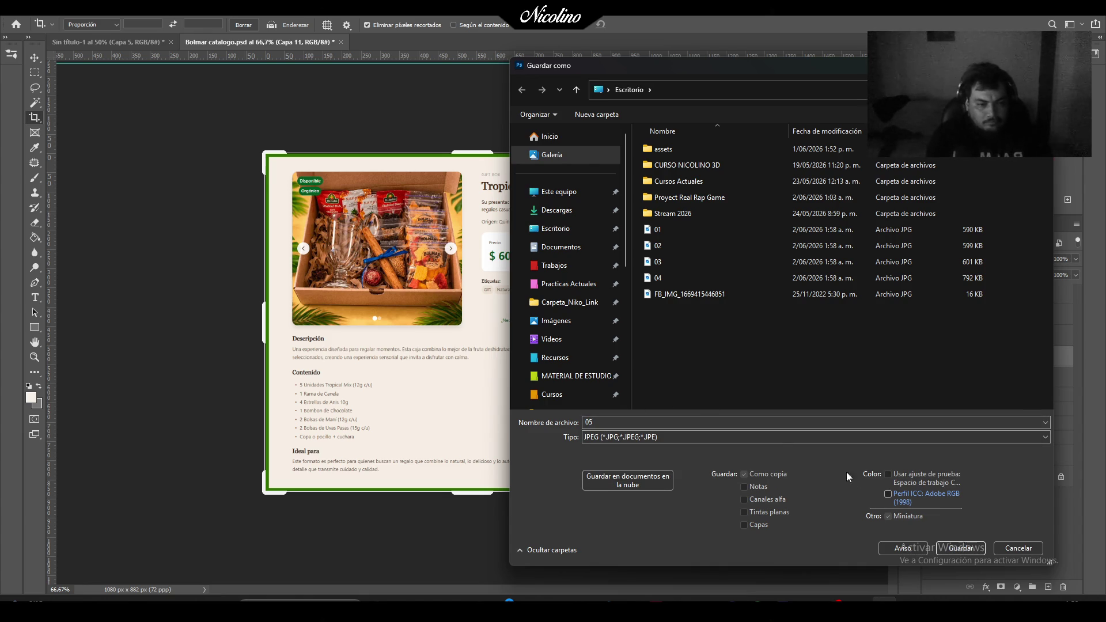
{"action": "left_click", "coordinate": [962, 548]}
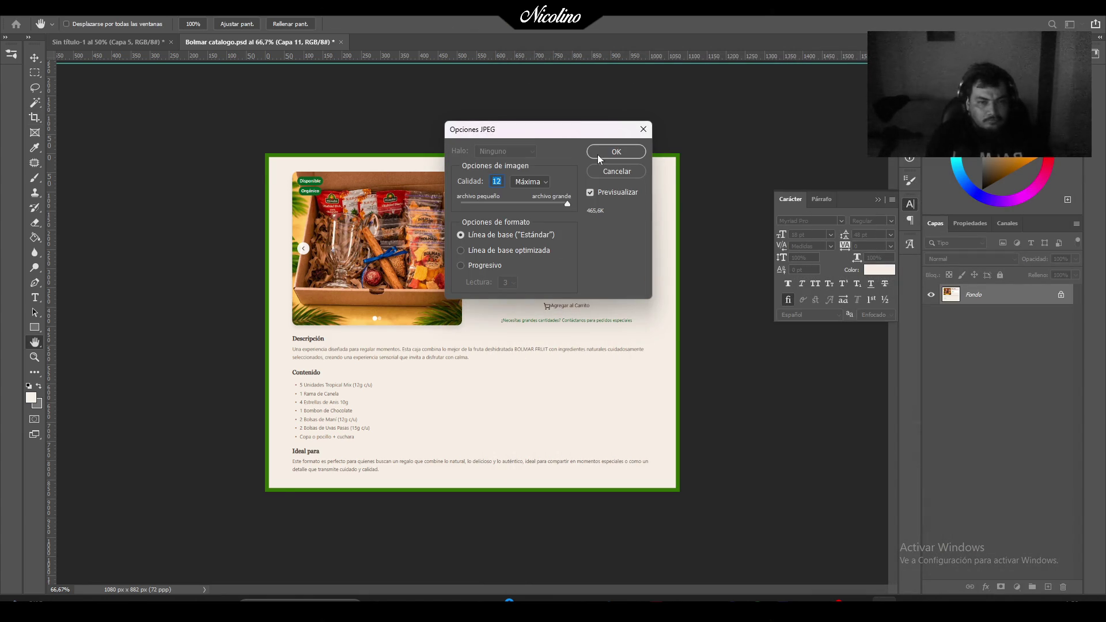
{"action": "left_click", "coordinate": [597, 152]}
{"action": "left_click", "coordinate": [932, 359]}
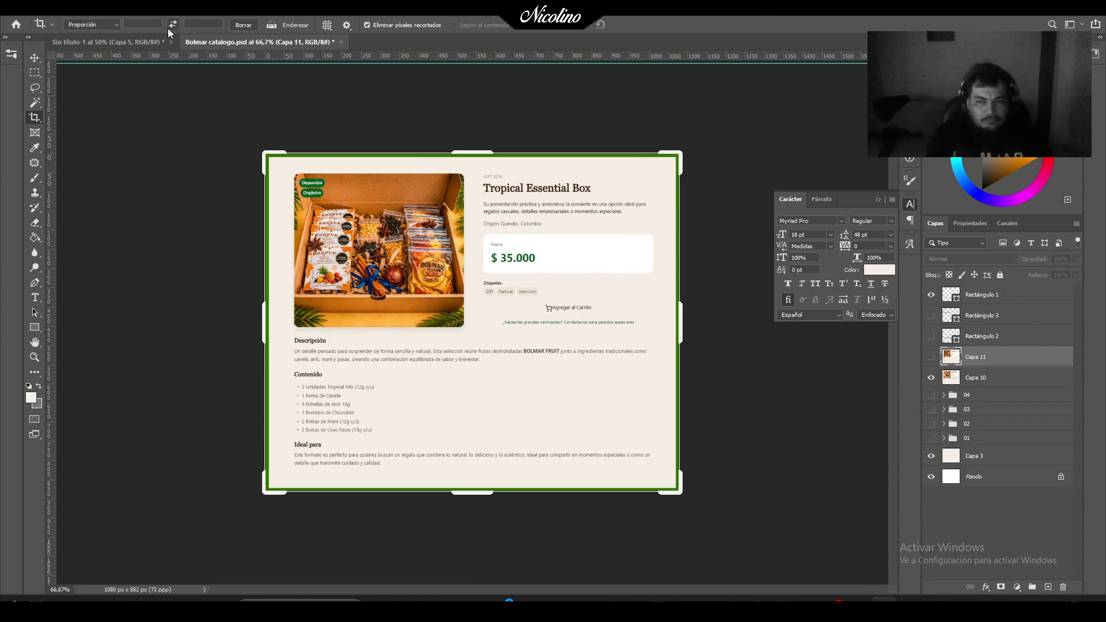
Save the Tropical Essential Box post as JPEG '06', then close Bolmar catalogo without saving.
{"action": "left_click", "coordinate": [26, 7]}
{"action": "left_click", "coordinate": [56, 148]}
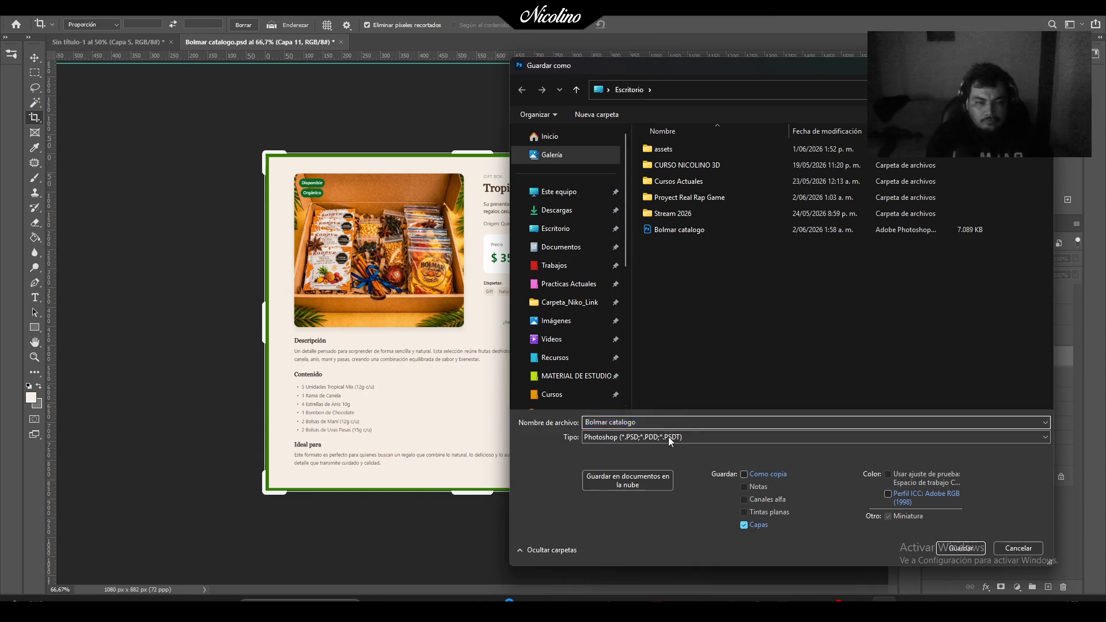
{"action": "left_click", "coordinate": [665, 437]}
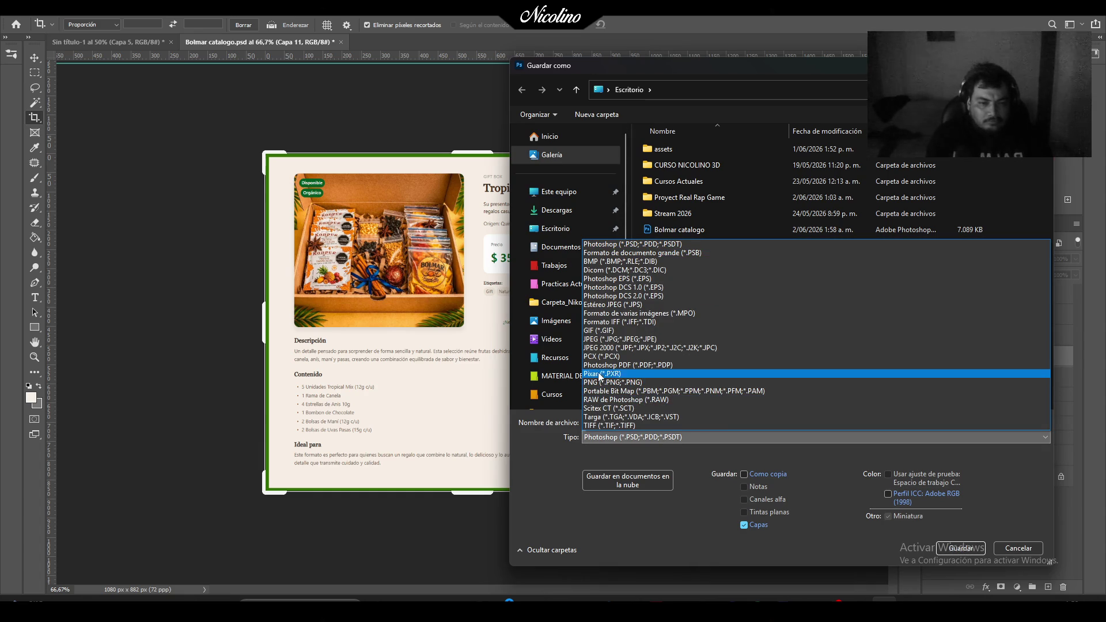
{"action": "left_click", "coordinate": [602, 339]}
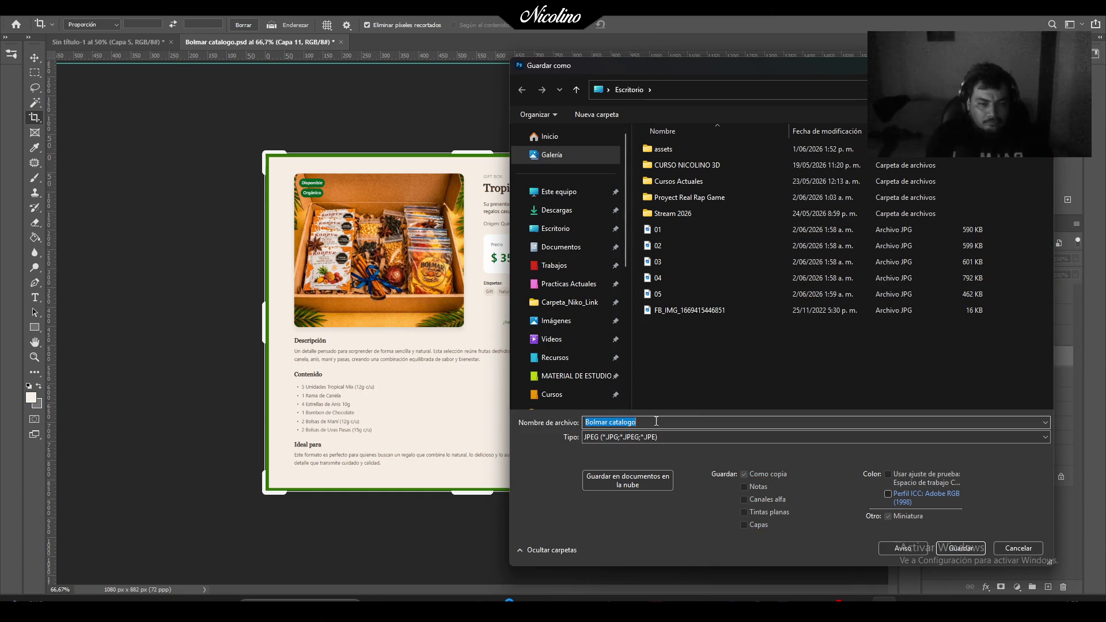
{"action": "type", "text": "2"}
{"action": "key", "text": "BackSpace"}
{"action": "type", "text": "06"}
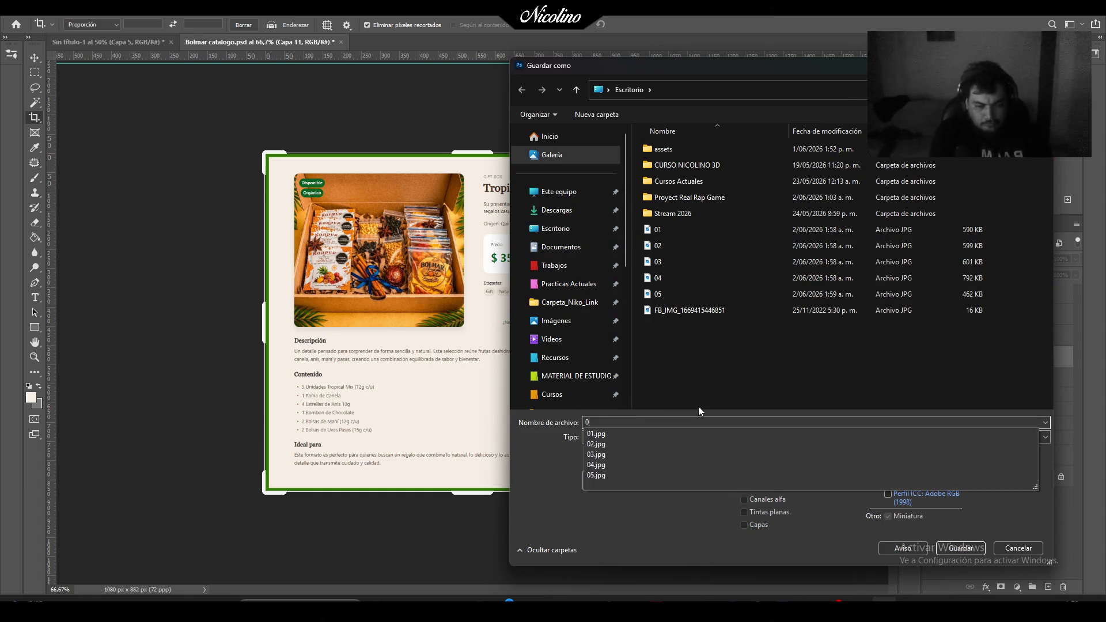
{"action": "left_click", "coordinate": [960, 548]}
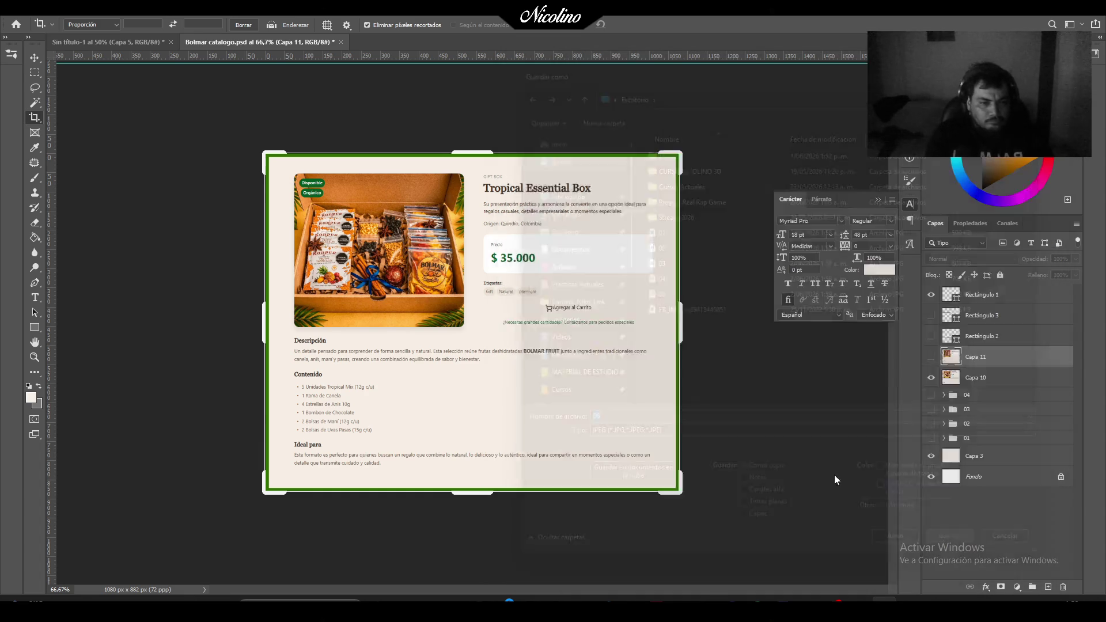
{"action": "left_click", "coordinate": [634, 151]}
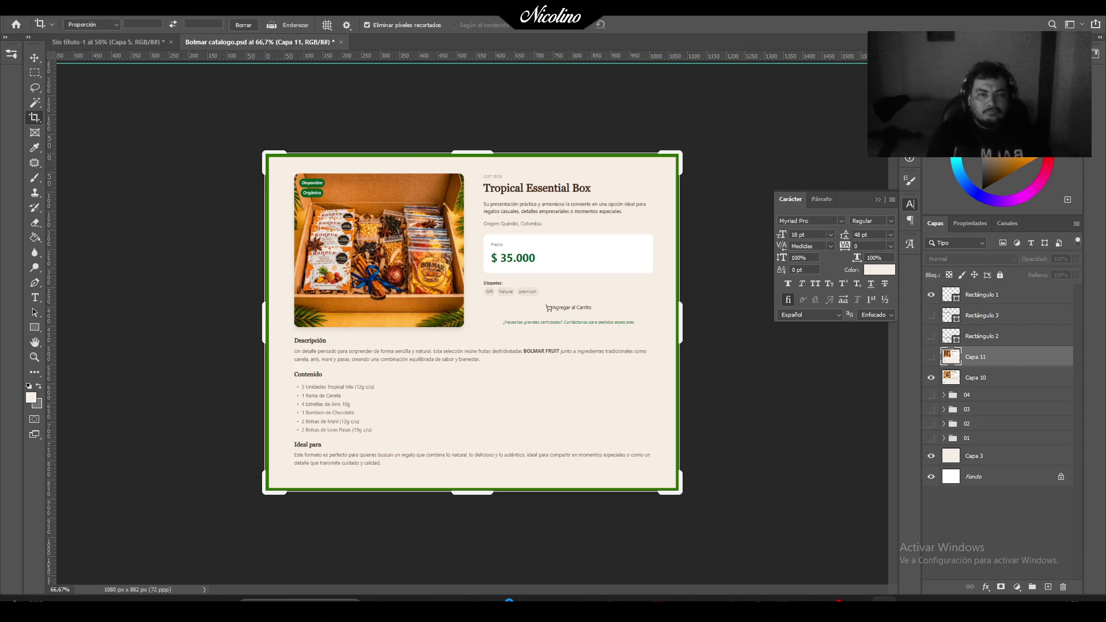
{"action": "left_click", "coordinate": [342, 43]}
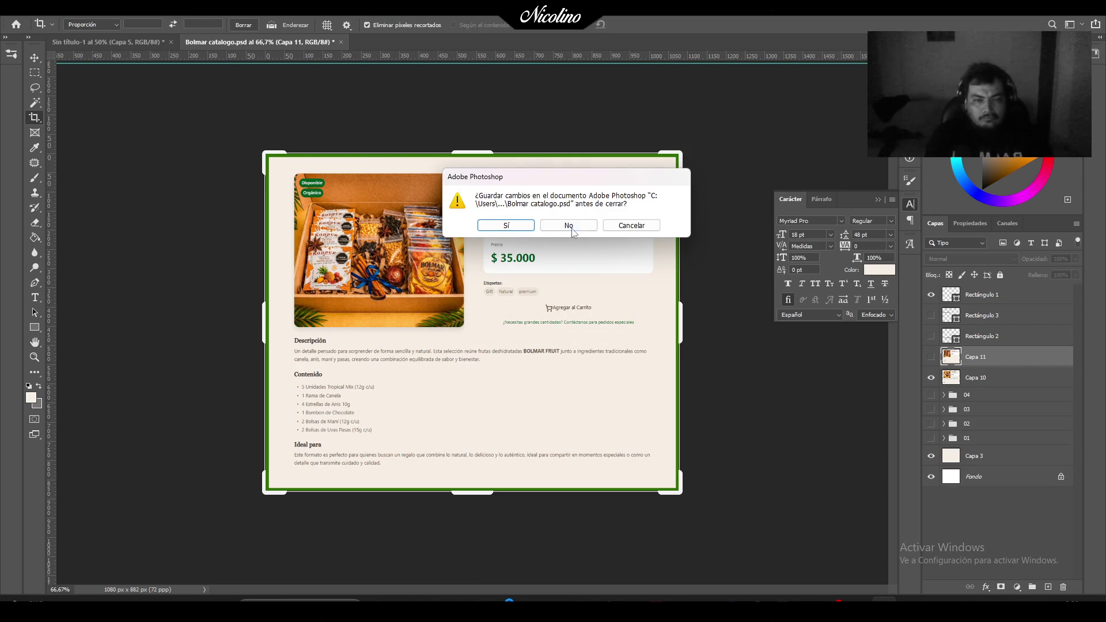
{"action": "left_click", "coordinate": [569, 226]}
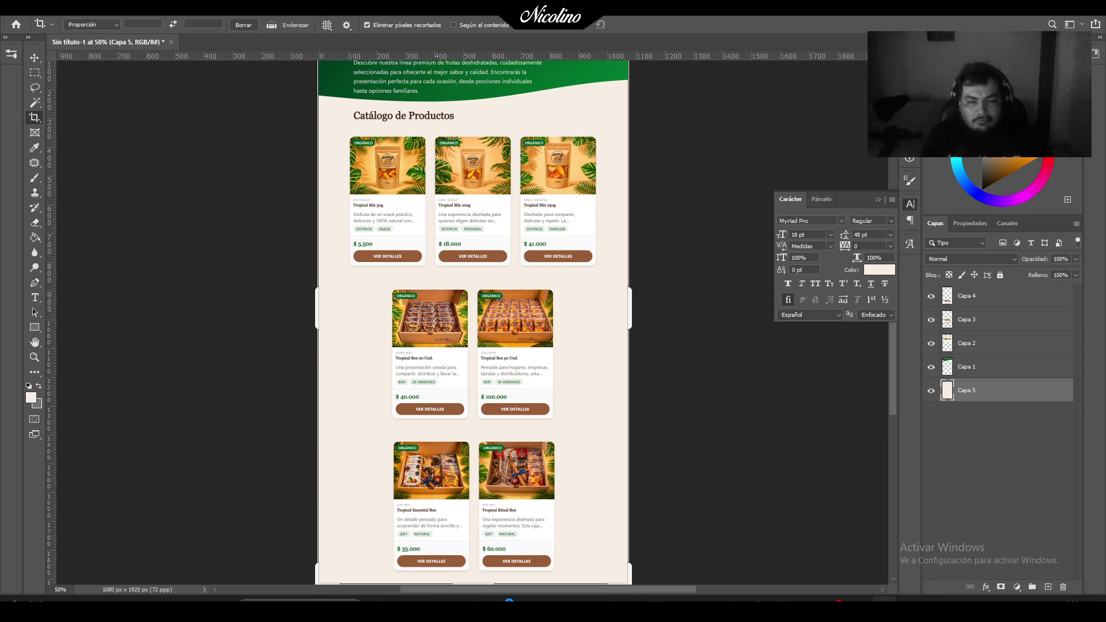
Sample the banner green and brush two horizontal dividers between the card rows.
{"action": "left_click", "coordinate": [34, 57]}
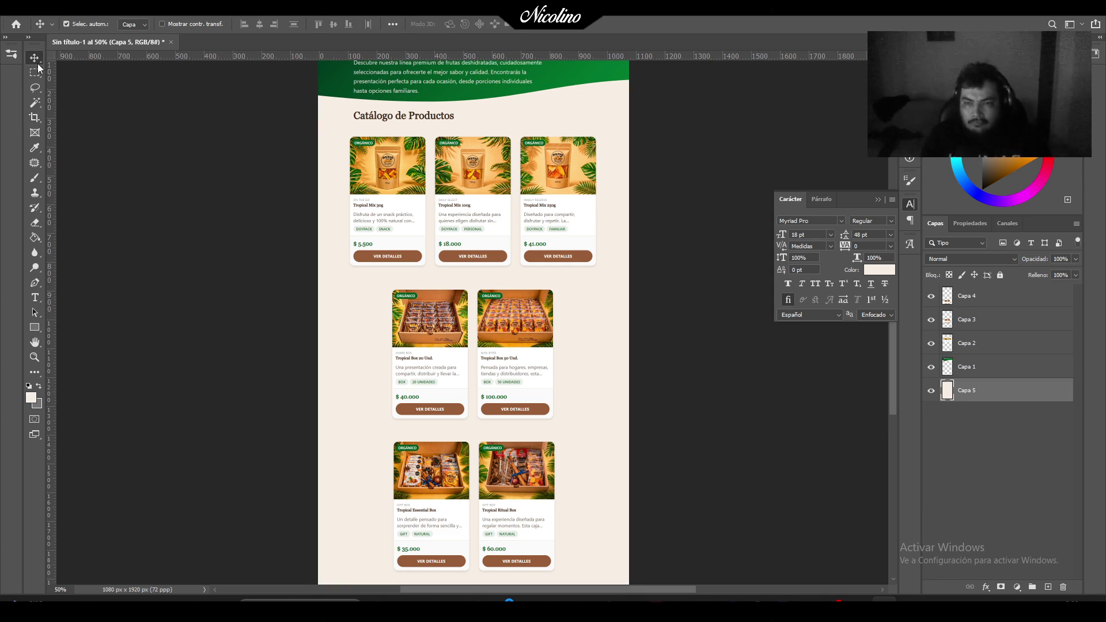
{"action": "key", "text": "b"}
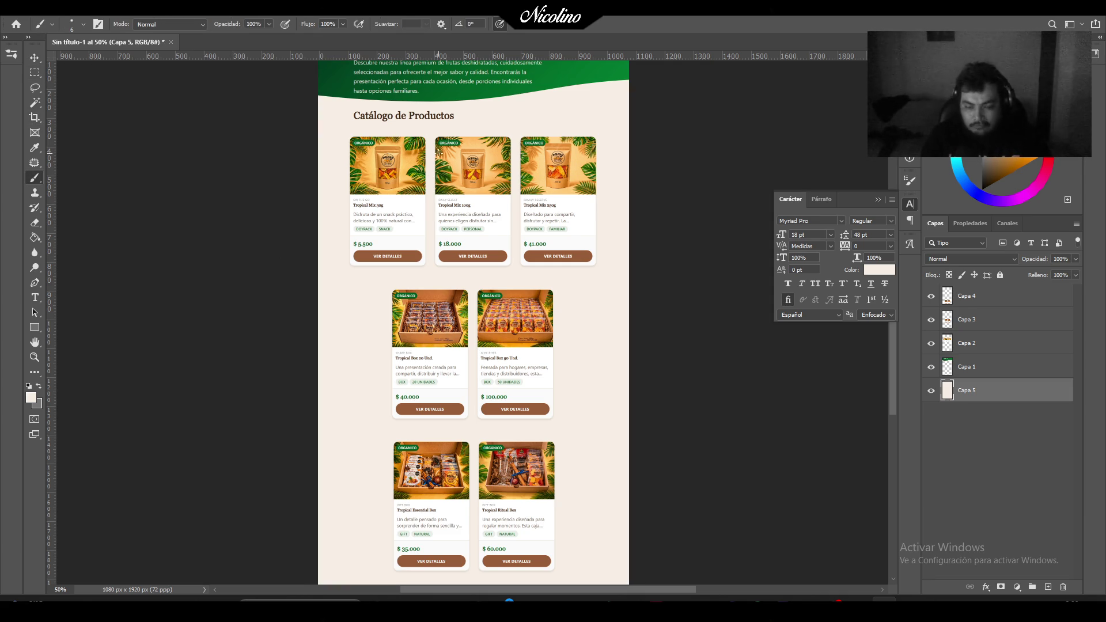
{"action": "key", "text": "o"}
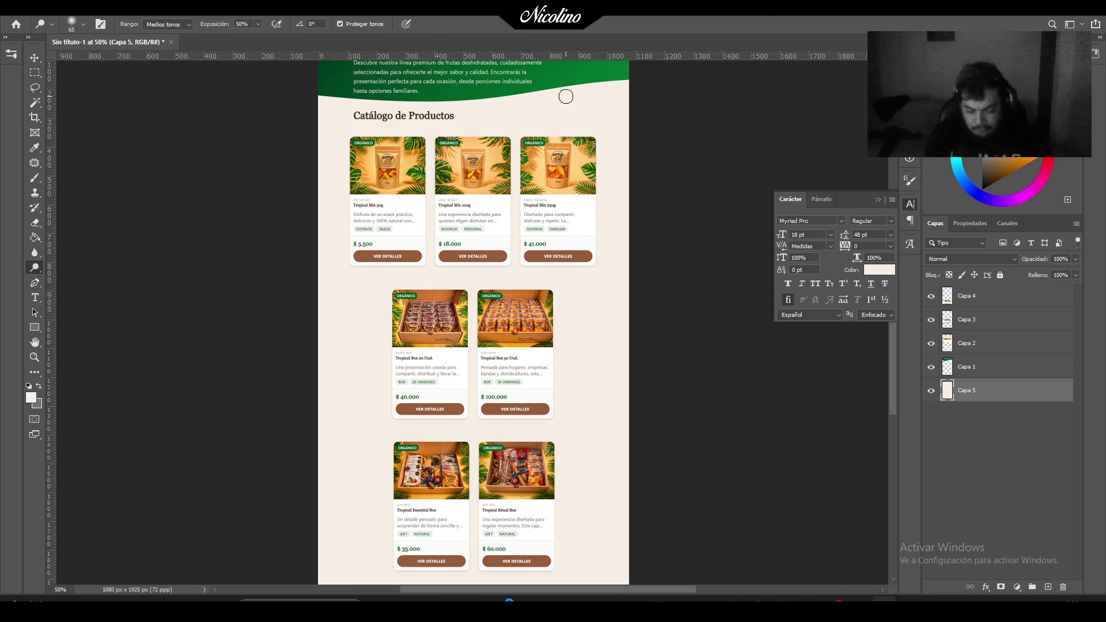
{"action": "key", "text": "i"}
{"action": "left_click", "coordinate": [569, 76]}
{"action": "key", "text": "b"}
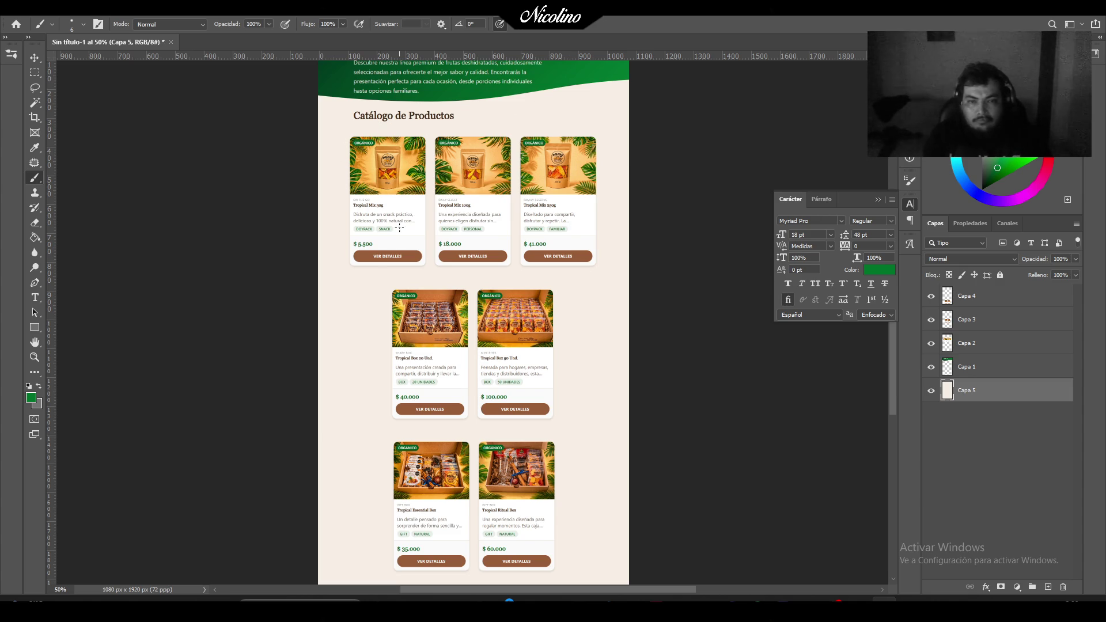
{"action": "left_click_drag", "start_coordinate": [364, 277], "coordinate": [561, 292]}
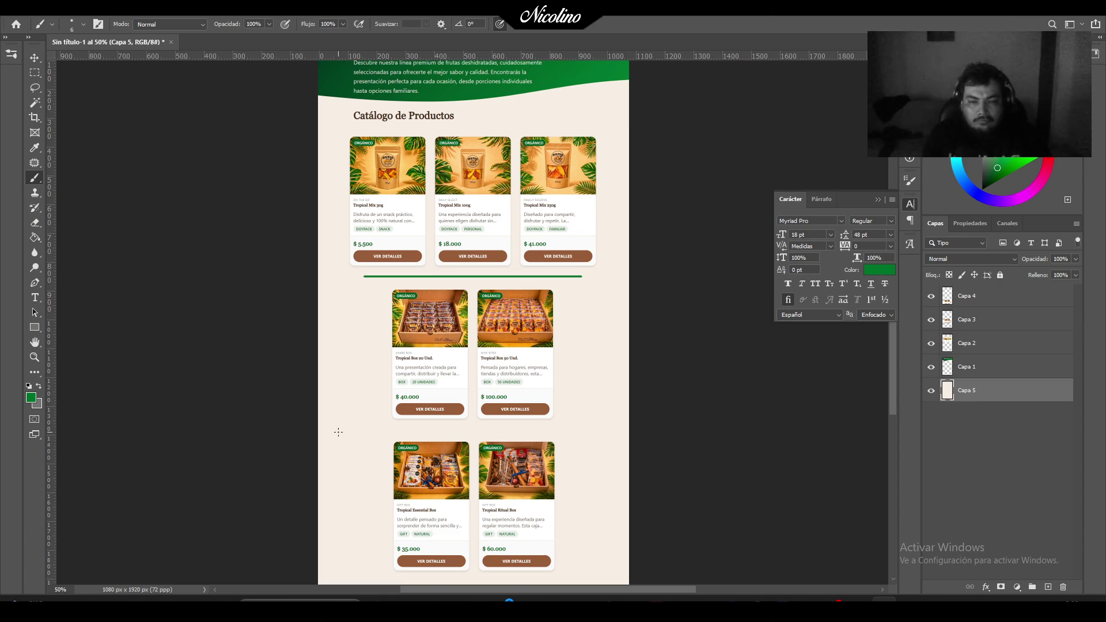
{"action": "left_click_drag", "start_coordinate": [340, 430], "coordinate": [589, 430]}
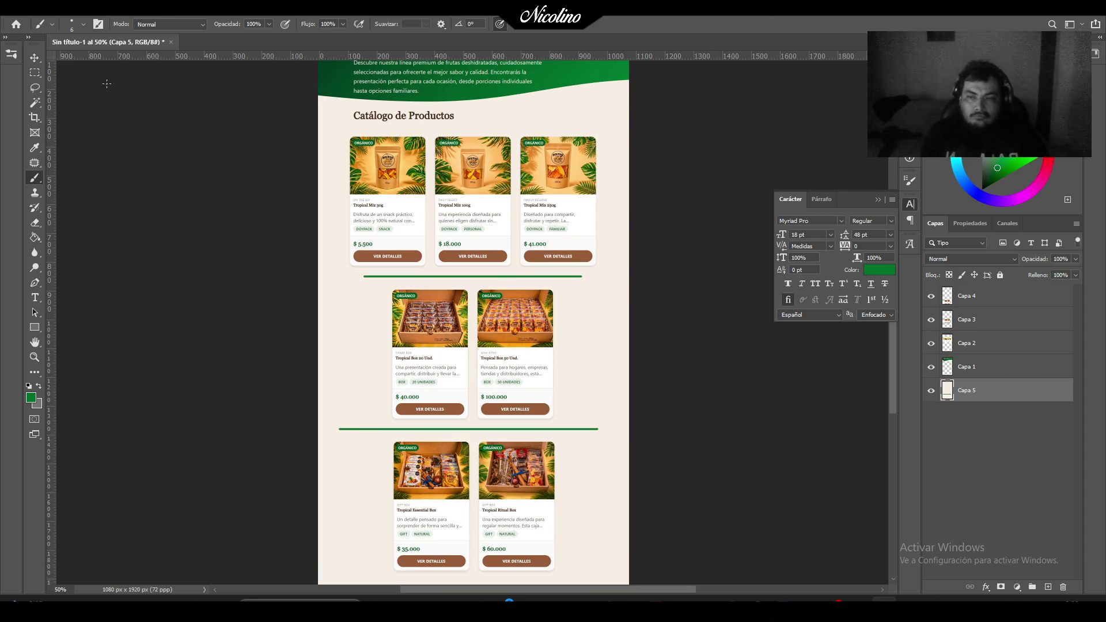
Sample the cream background colour and enlarge the brush to 32 px.
{"action": "left_click", "coordinate": [39, 74]}
{"action": "left_click_drag", "start_coordinate": [253, 251], "coordinate": [366, 549]}
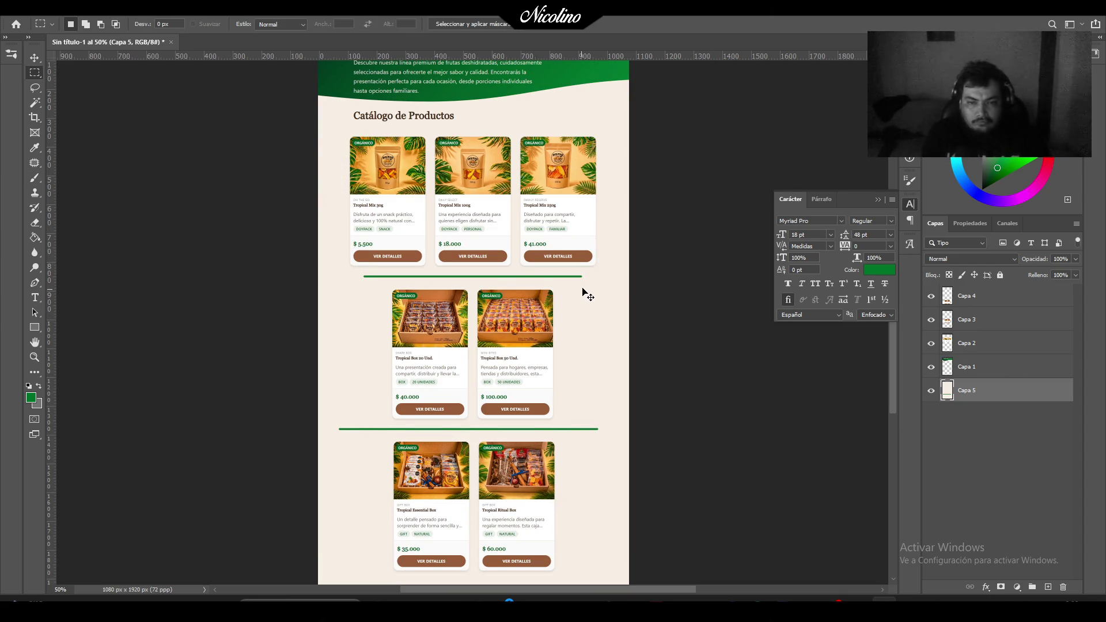
{"action": "key", "text": "ctrl+d"}
{"action": "key", "text": "i"}
{"action": "left_click", "coordinate": [367, 344]}
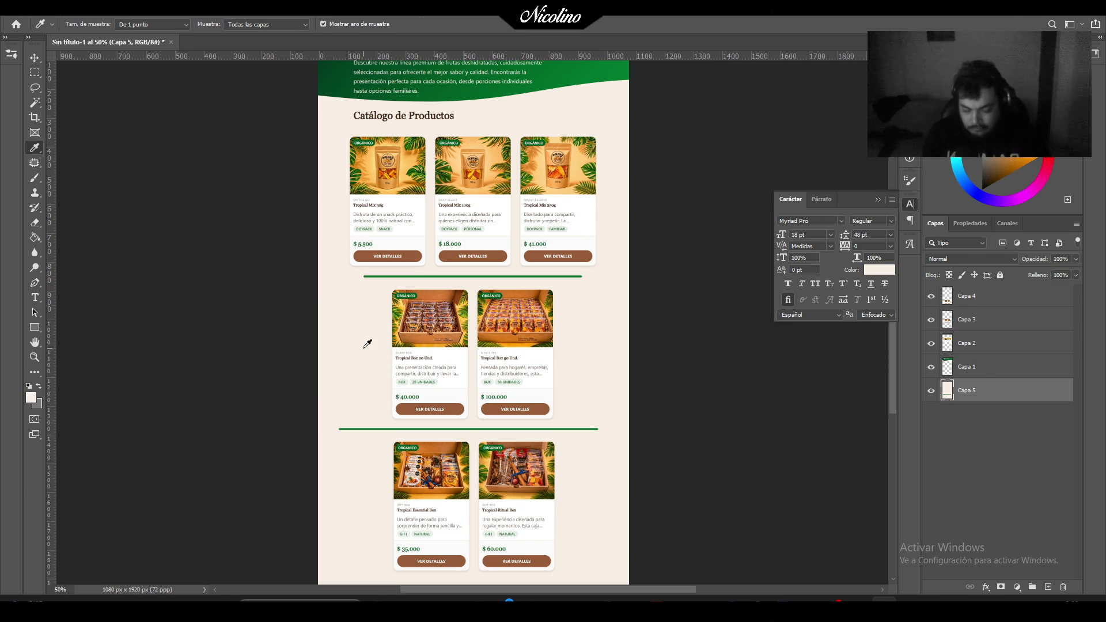
{"action": "key", "text": "b"}
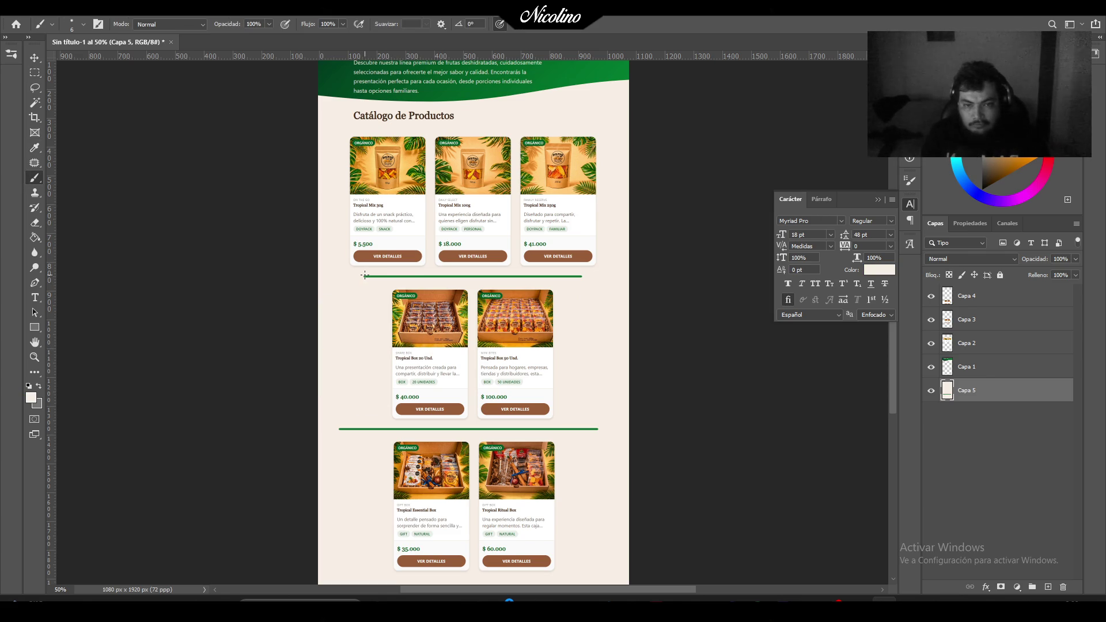
{"action": "right_click", "coordinate": [343, 377]}
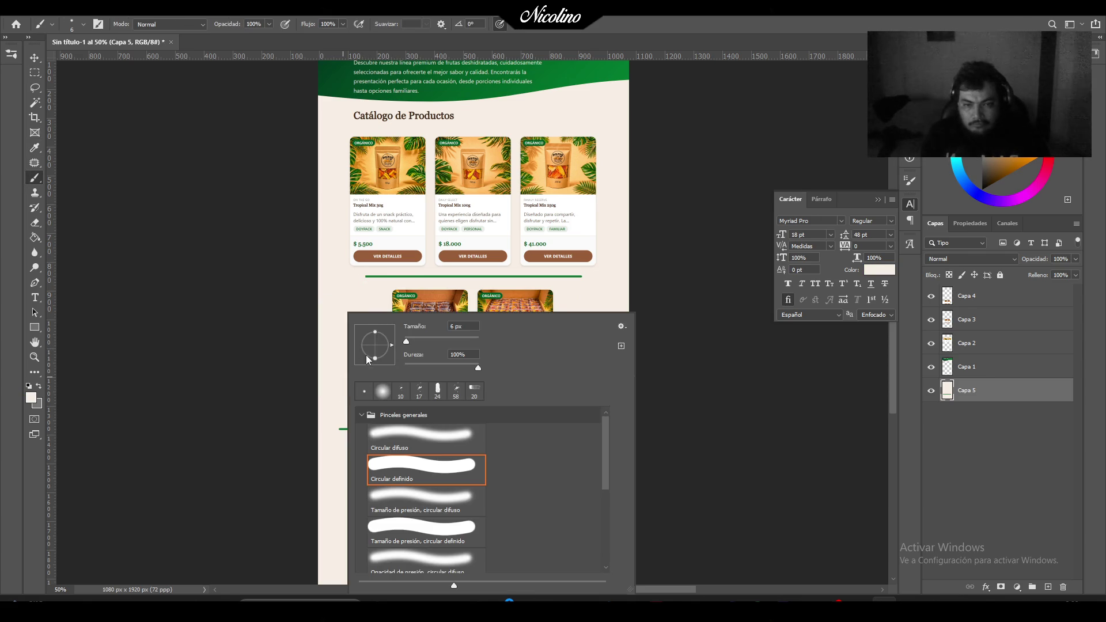
{"action": "left_click", "coordinate": [416, 341]}
{"action": "key", "text": "Return"}
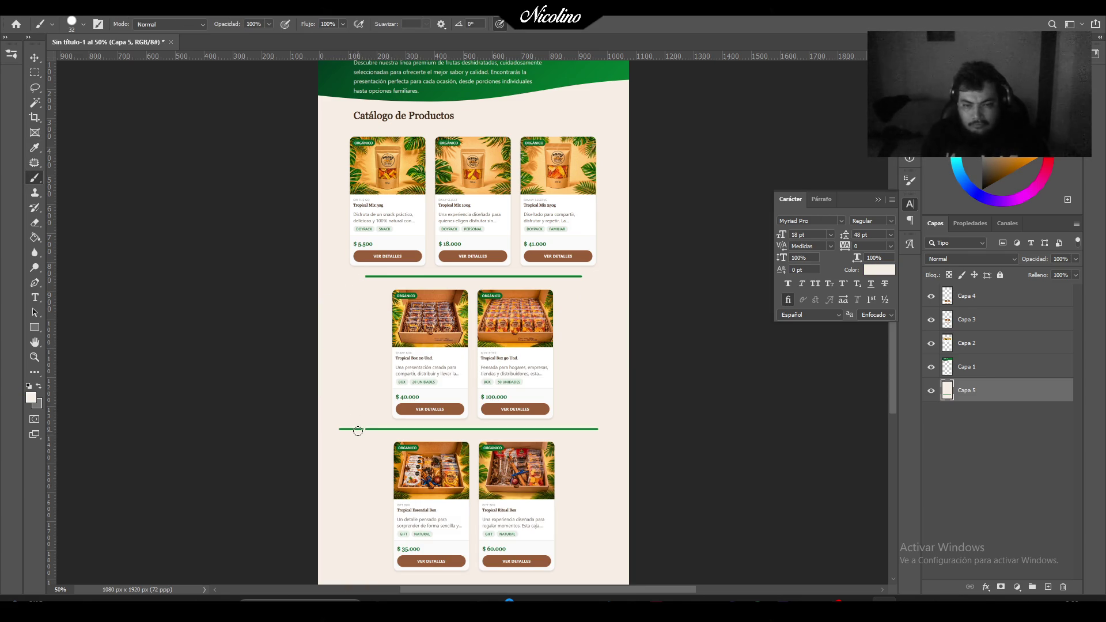
Paint cream over both ends of the lower divider and zoom out to the whole page.
{"action": "left_click_drag", "start_coordinate": [360, 431], "coordinate": [336, 430]}
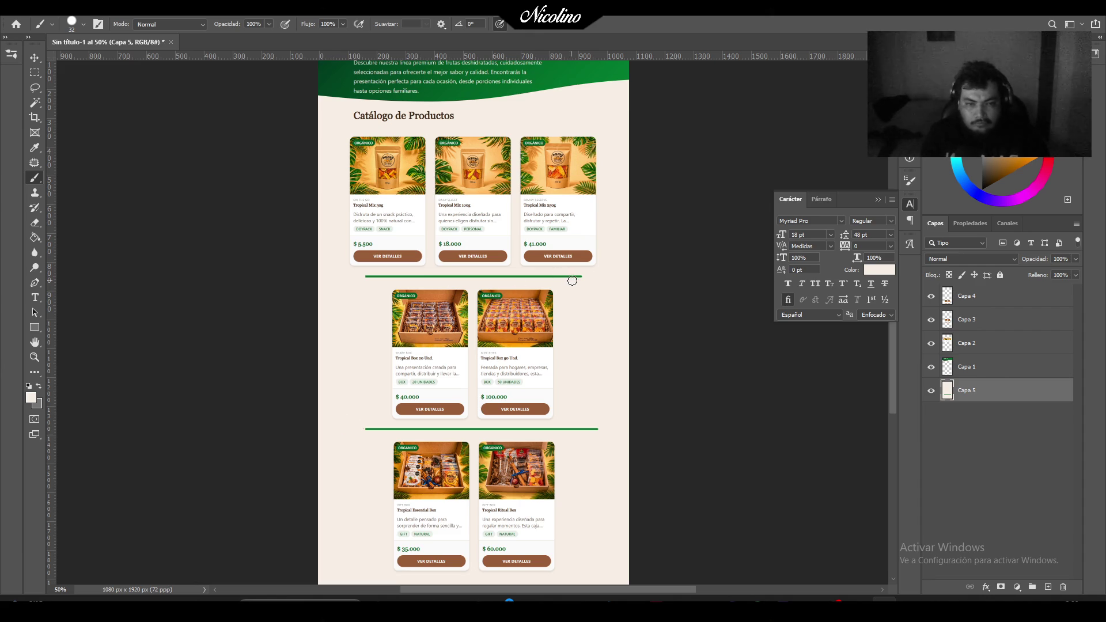
{"action": "left_click", "coordinate": [584, 429]}
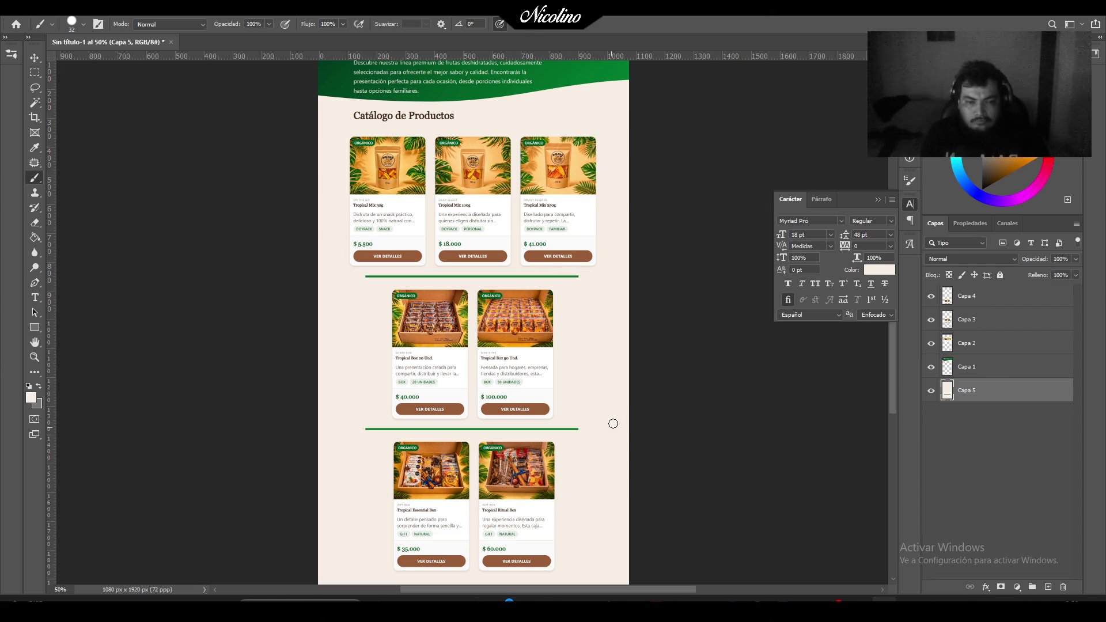
{"action": "key", "text": "z"}
{"action": "left_click", "coordinate": [593, 279], "text": "alt"}
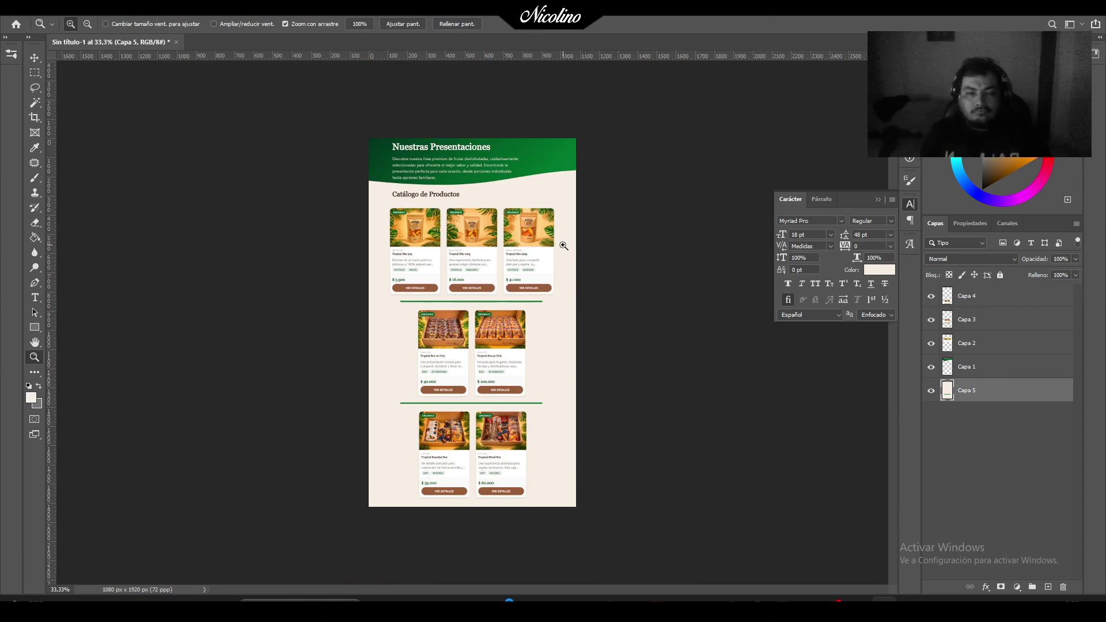
{"action": "left_click", "coordinate": [23, 7]}
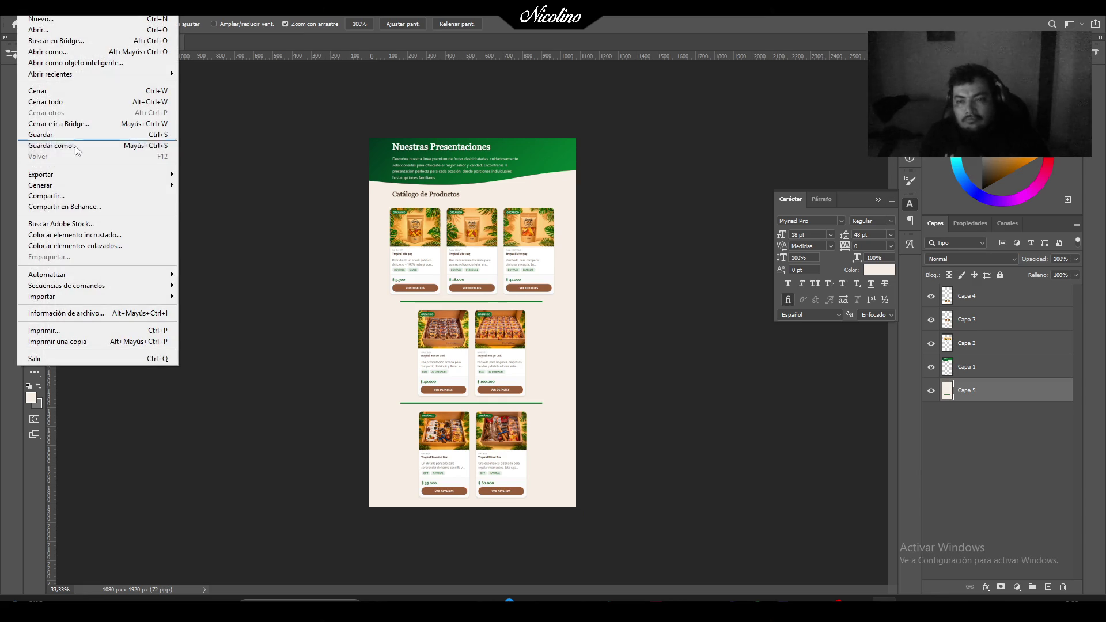